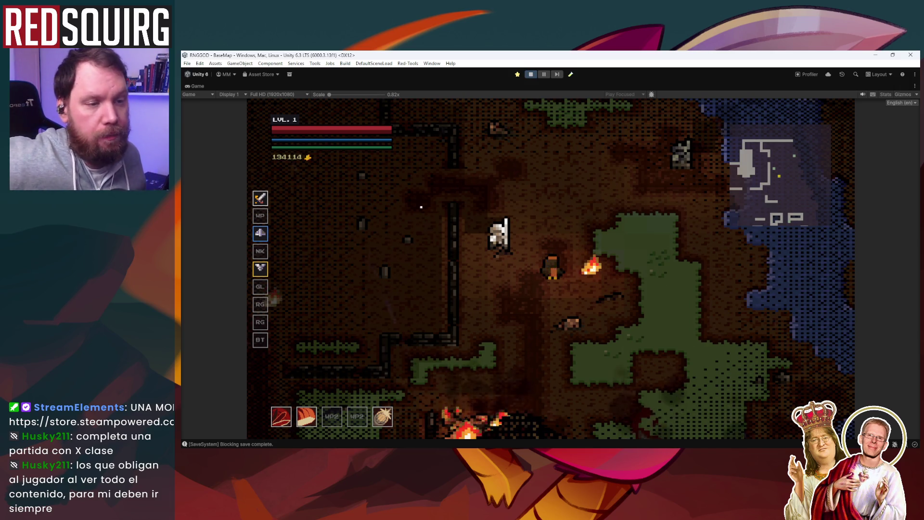
Step: Read the equipped sword's item tooltip while the character explores the cave
mouse_move(265, 201)
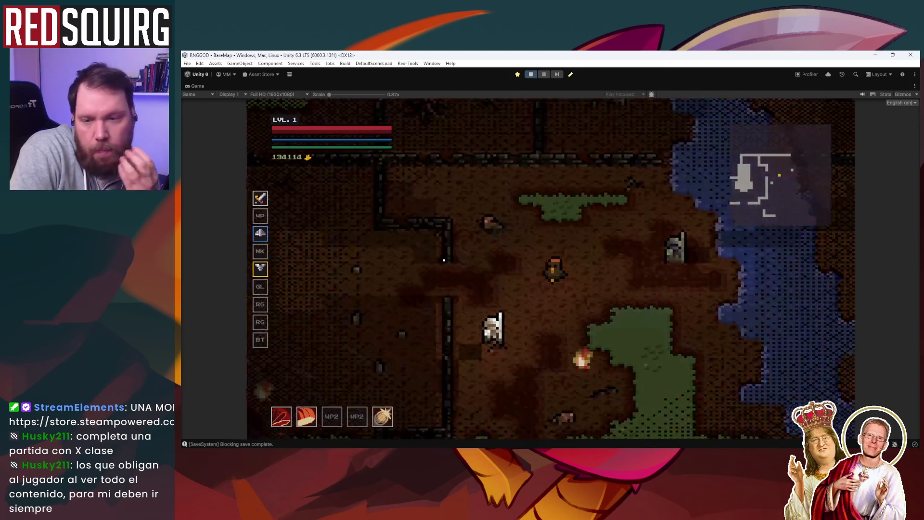
Step: Walk the character down-right, then back up-left into the grassy cave clearing
key(d)
key(s)
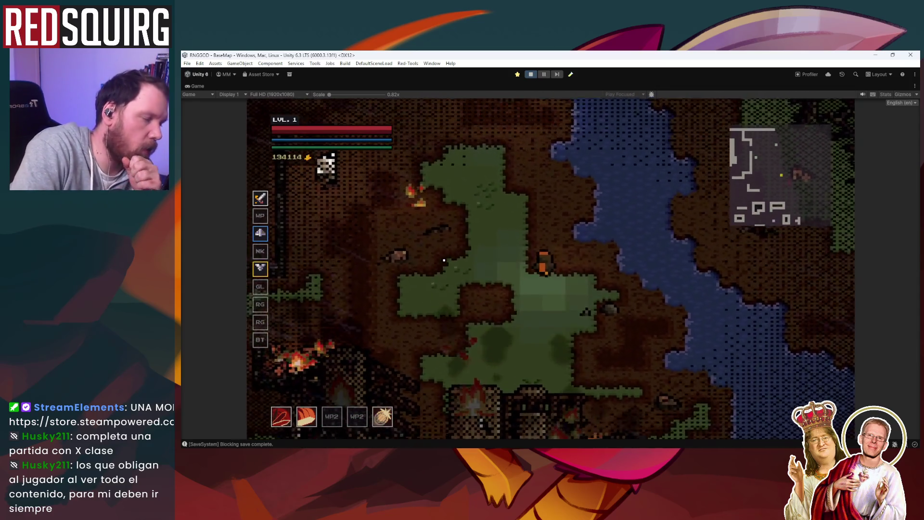
key(w)
key(a)
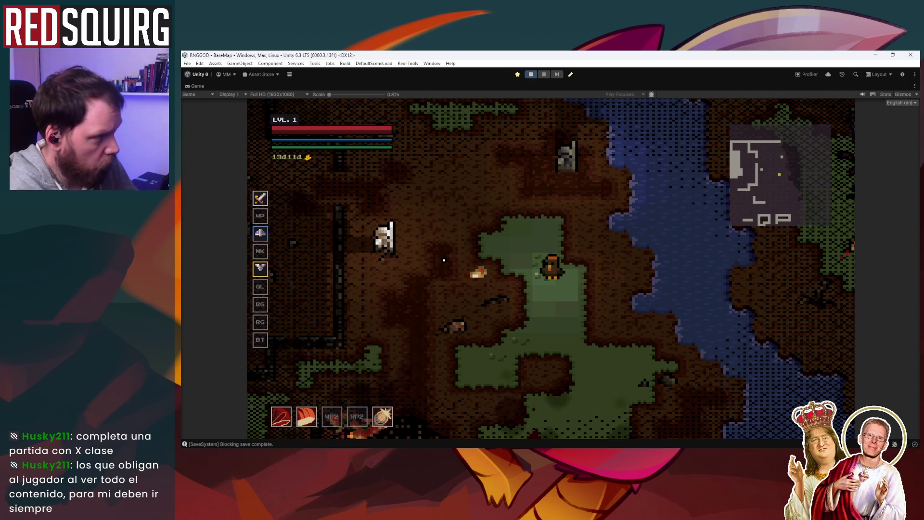
mouse_move(388, 424)
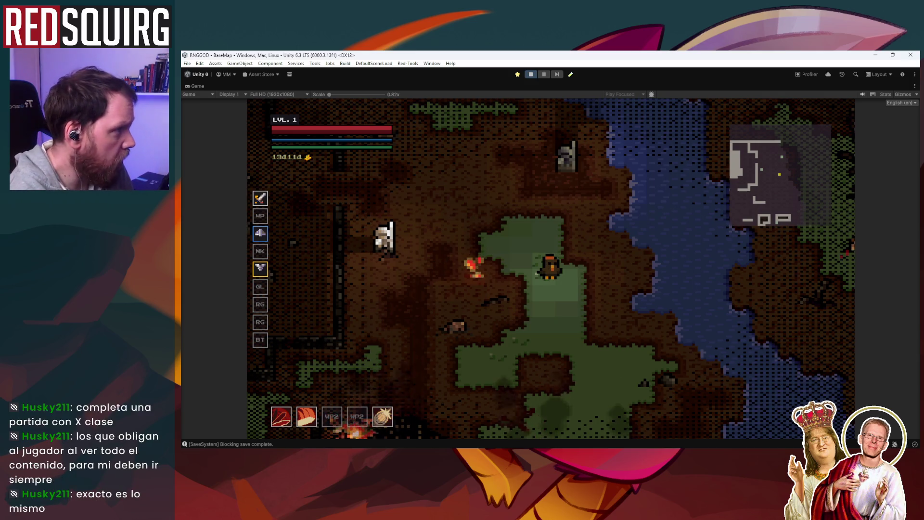
Step: Switch the game language to Chinese (Simplified) and check the translated skill tooltips
click(901, 103)
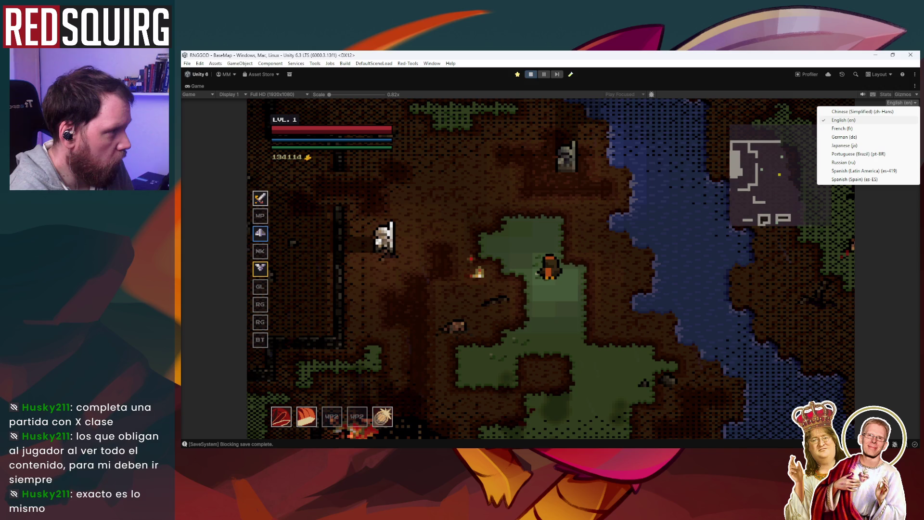
click(861, 111)
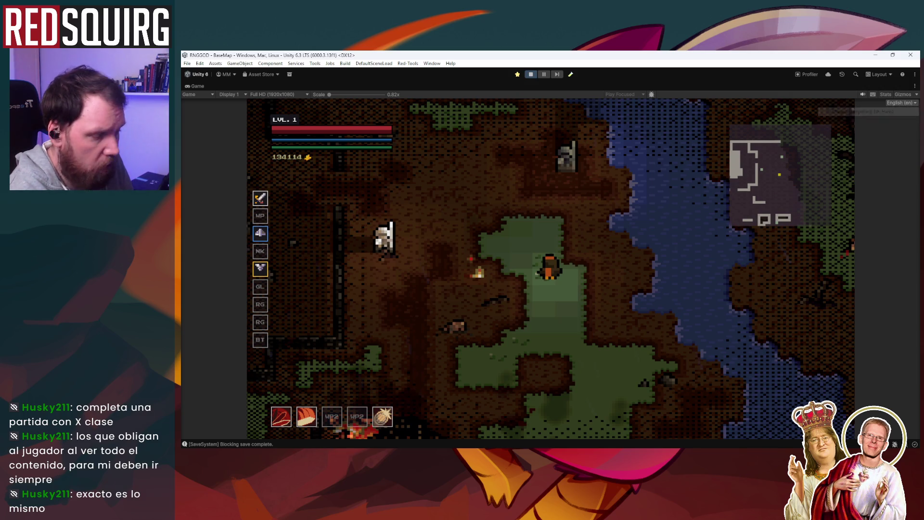
mouse_move(379, 417)
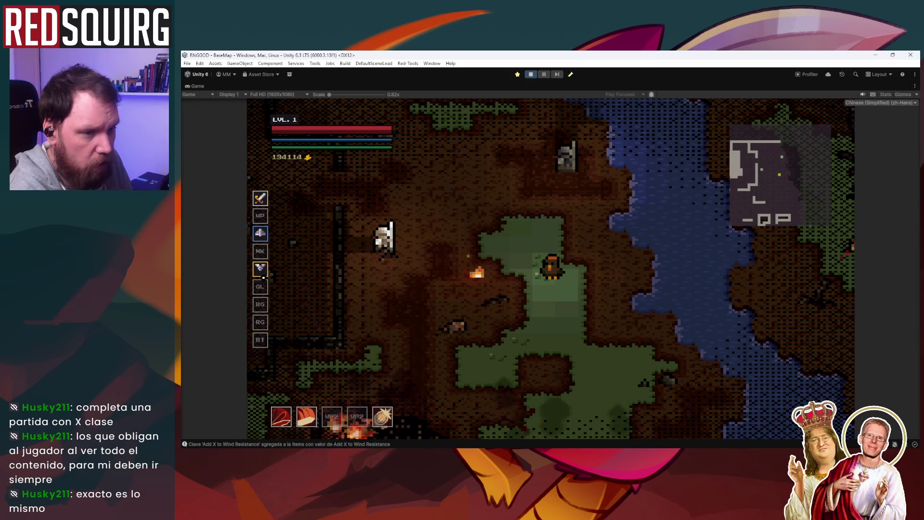
mouse_move(260, 232)
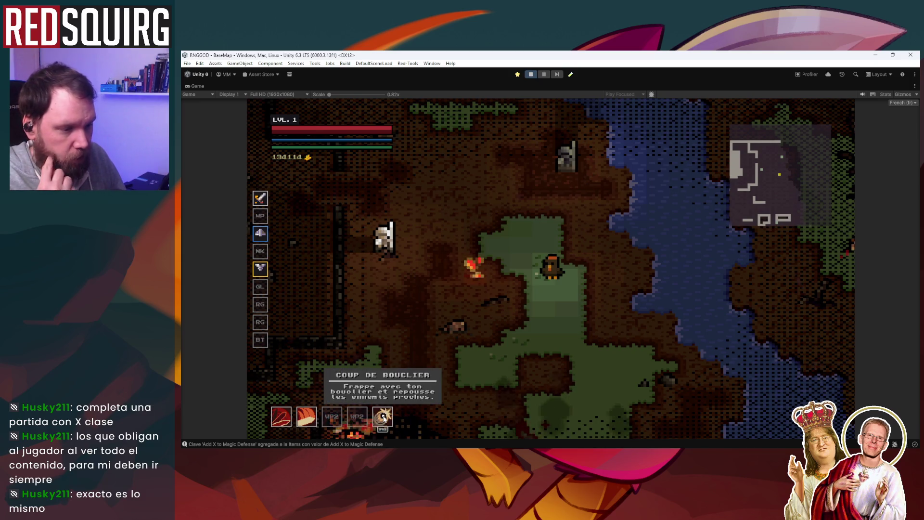
Step: Switch the game language to German and zoom the Game view in slightly
click(901, 103)
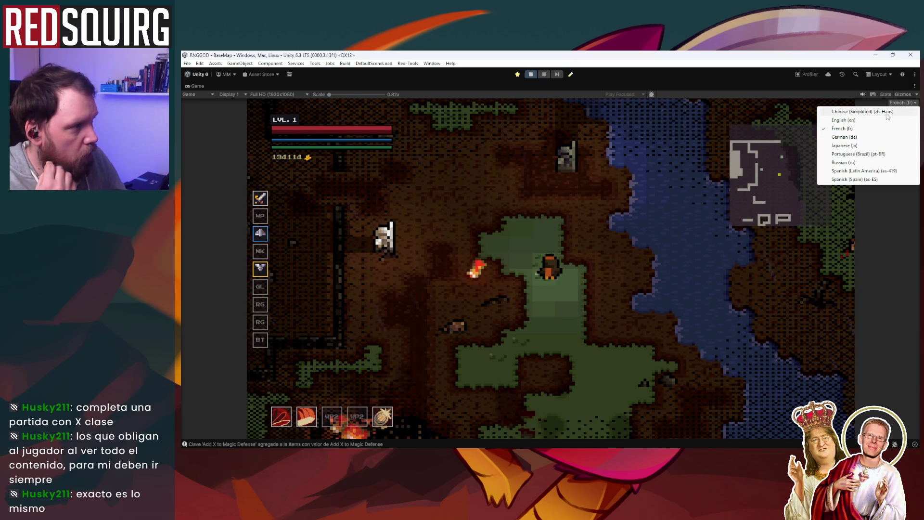
click(868, 137)
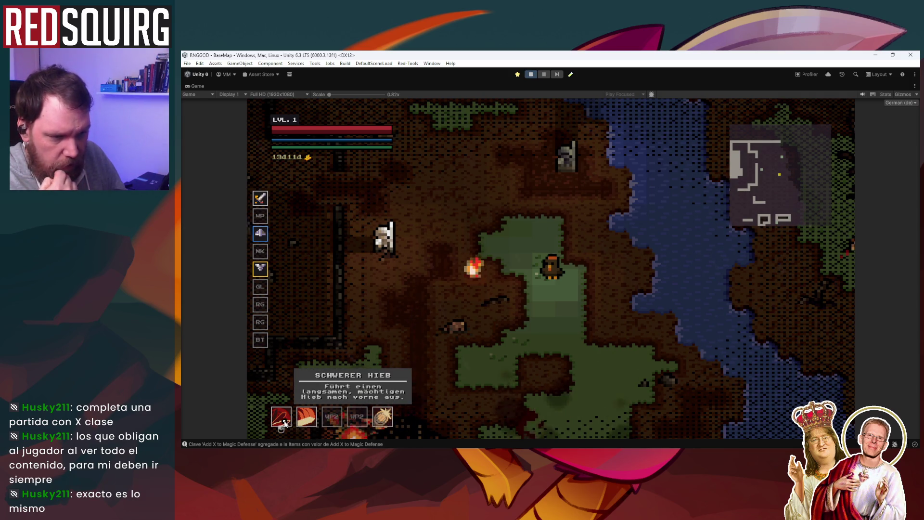
drag(329, 94, 335, 95)
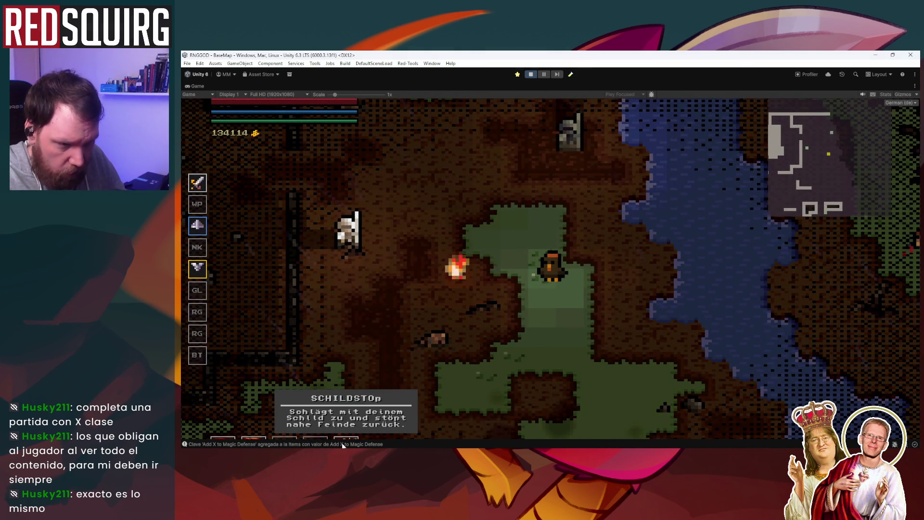
Step: Switch the game language to Russian, then to Spanish (Latin America)
mouse_move(199, 271)
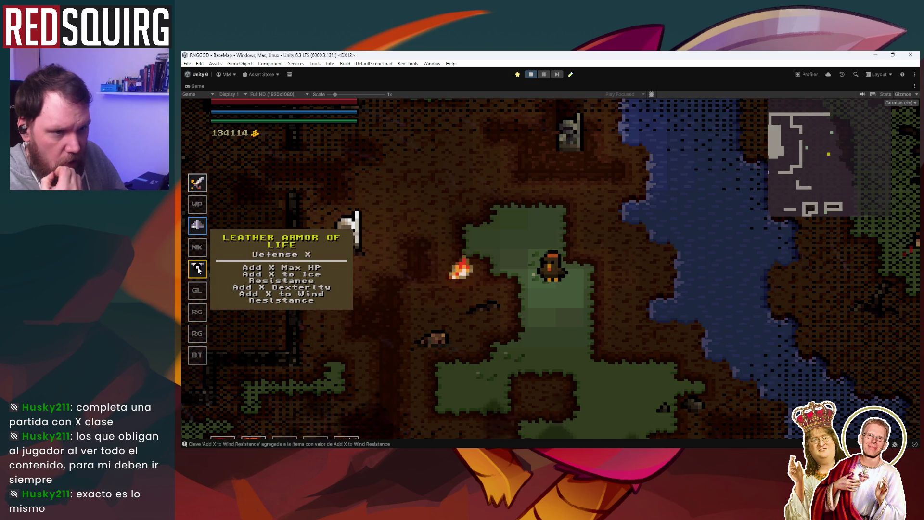
click(906, 103)
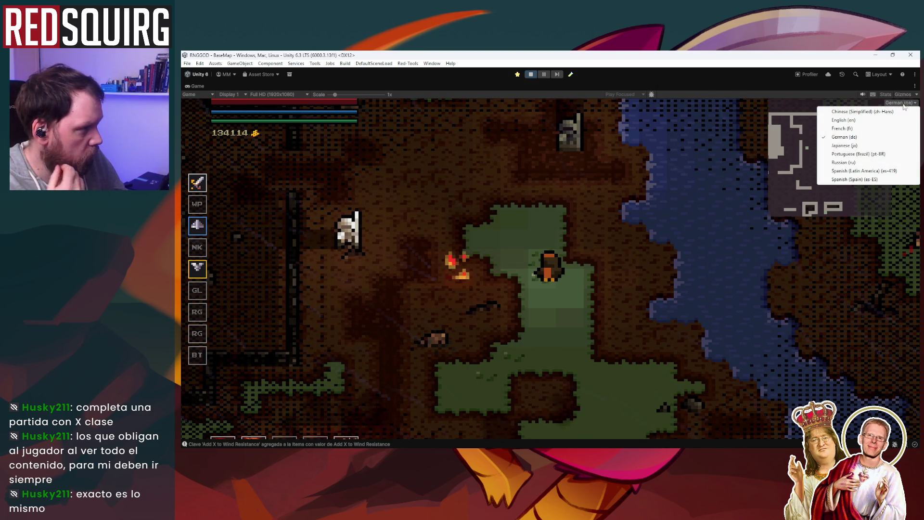
click(864, 162)
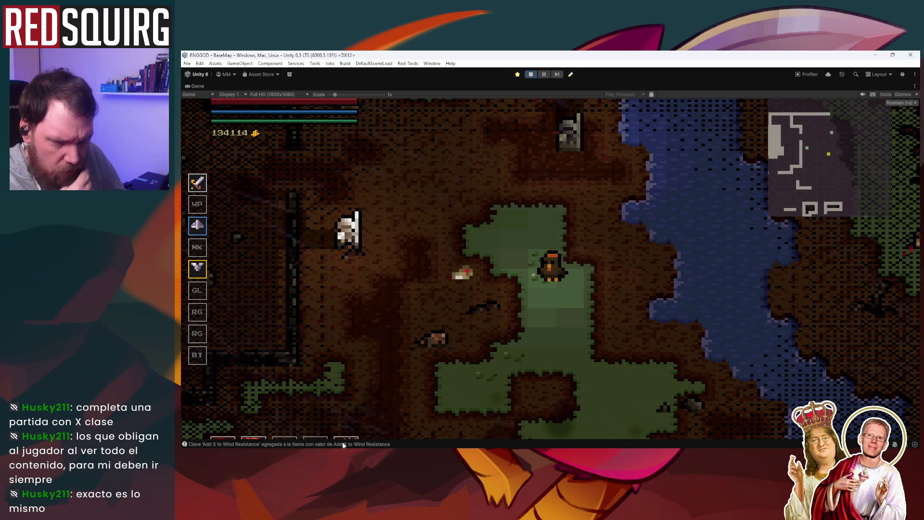
mouse_move(248, 440)
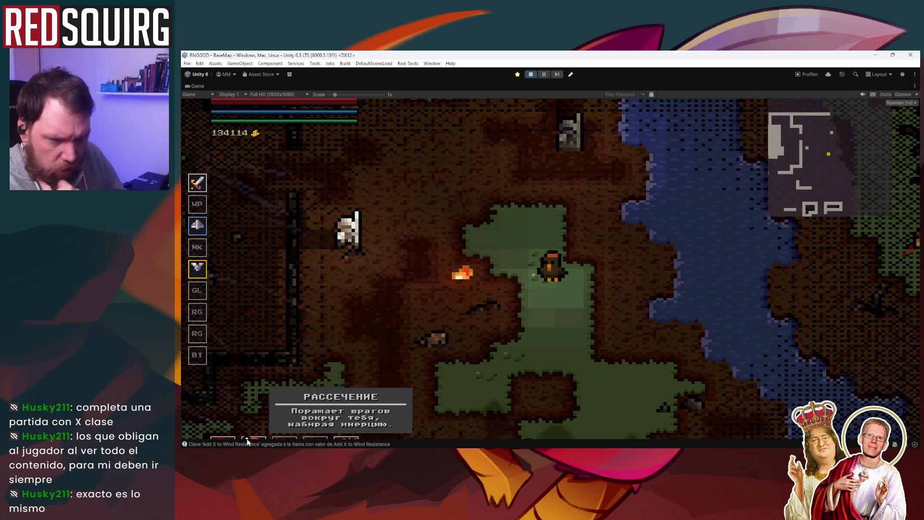
click(902, 103)
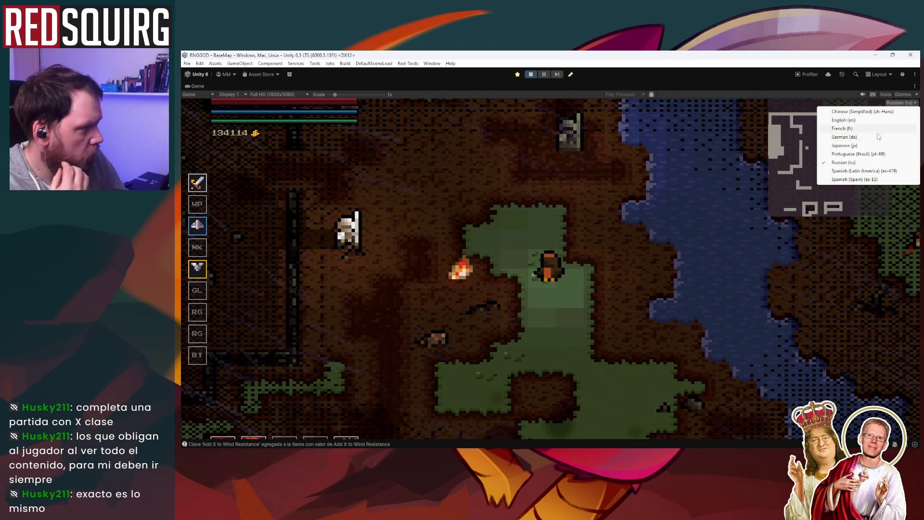
click(871, 172)
Step: Set the game language to Spanish (Spain) and close the language list
mouse_move(343, 443)
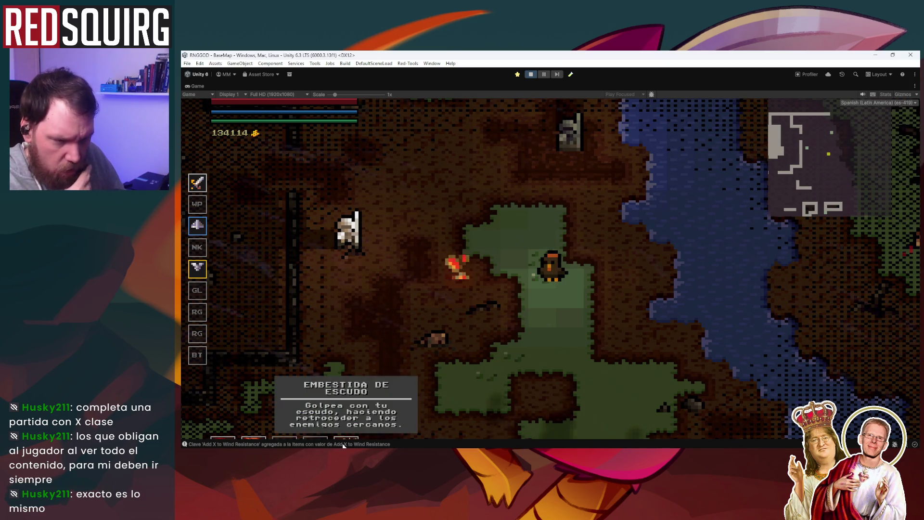
click(904, 103)
click(854, 179)
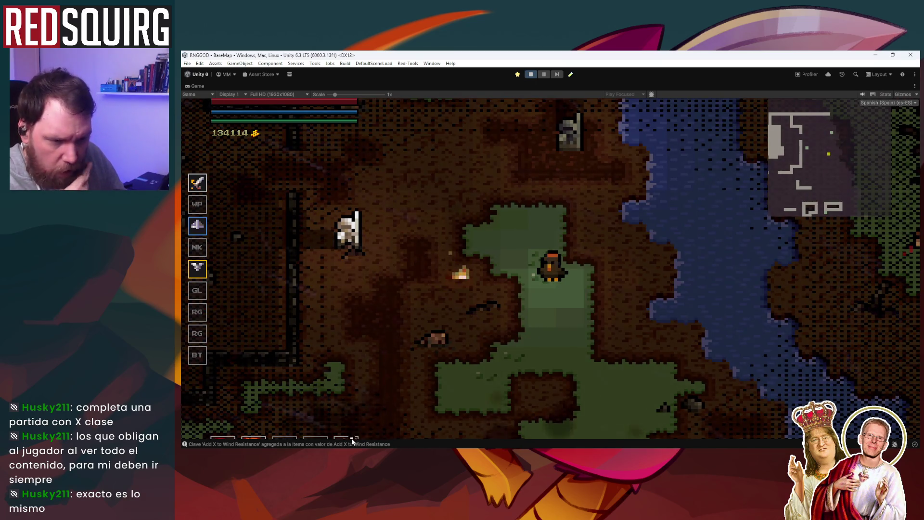
mouse_move(350, 445)
click(887, 104)
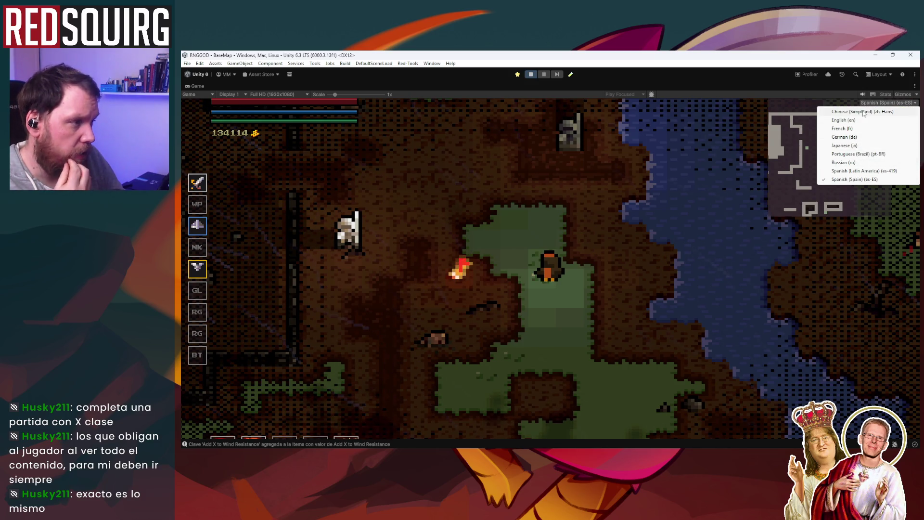
click(588, 315)
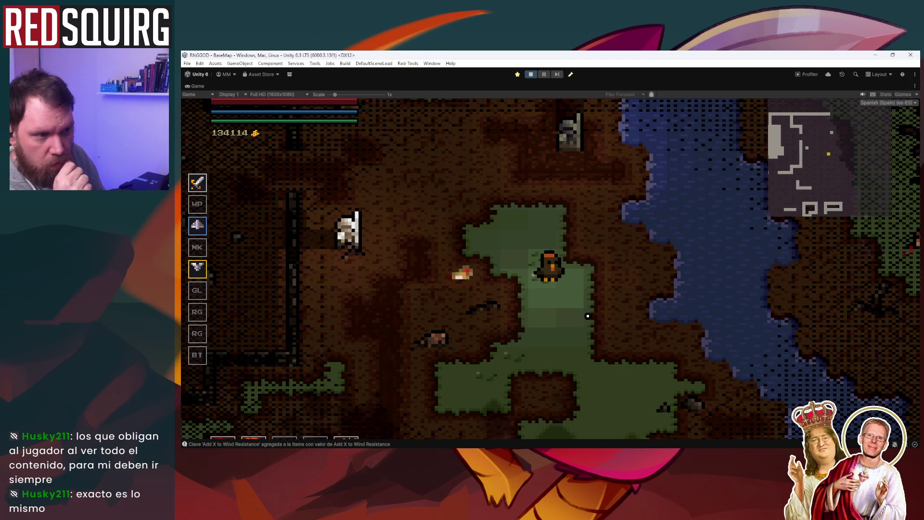
Step: Walk the character up, left, down and down-left into the burning village
key(w)
key(a)
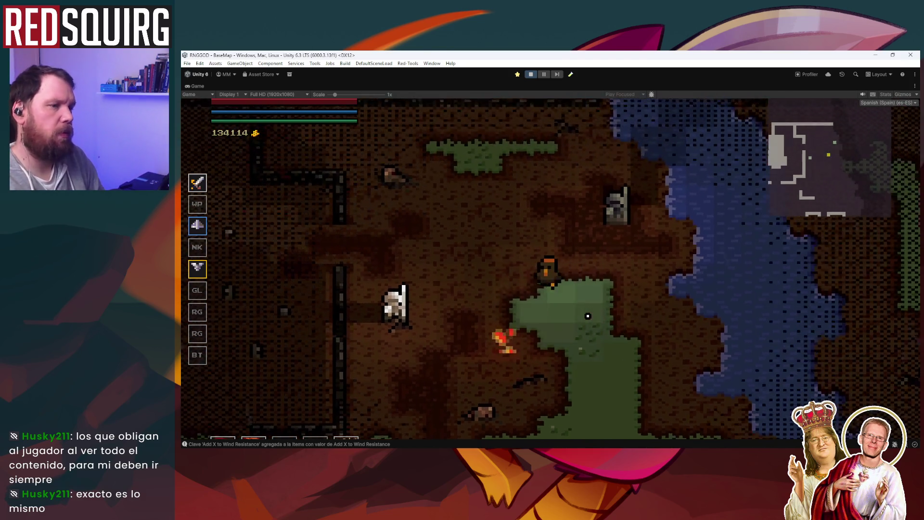
key(s)
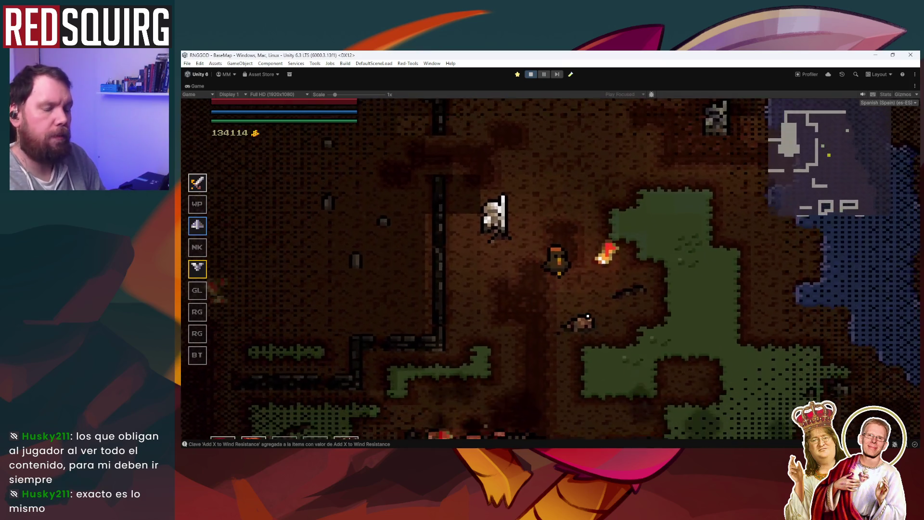
key(s)
key(a)
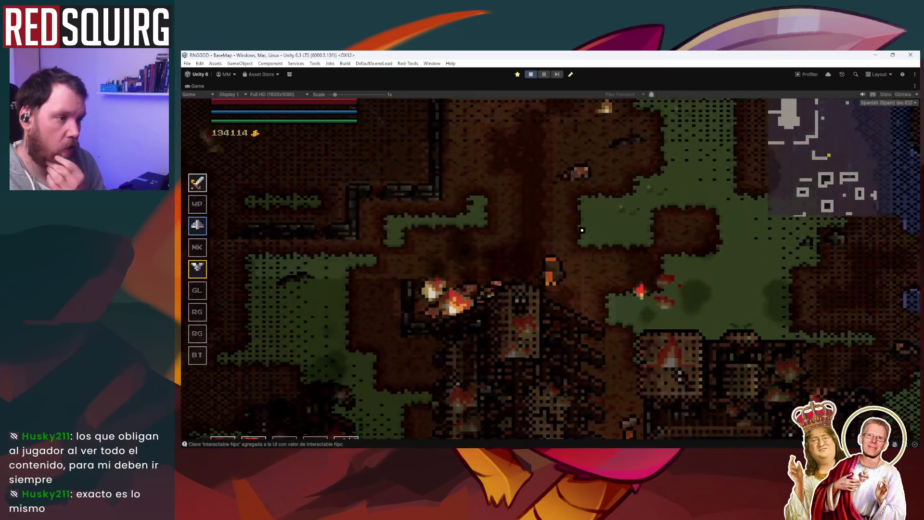
Step: Walk north toward the NPC, then bring the PowerShell terminal in front of the game
key(w)
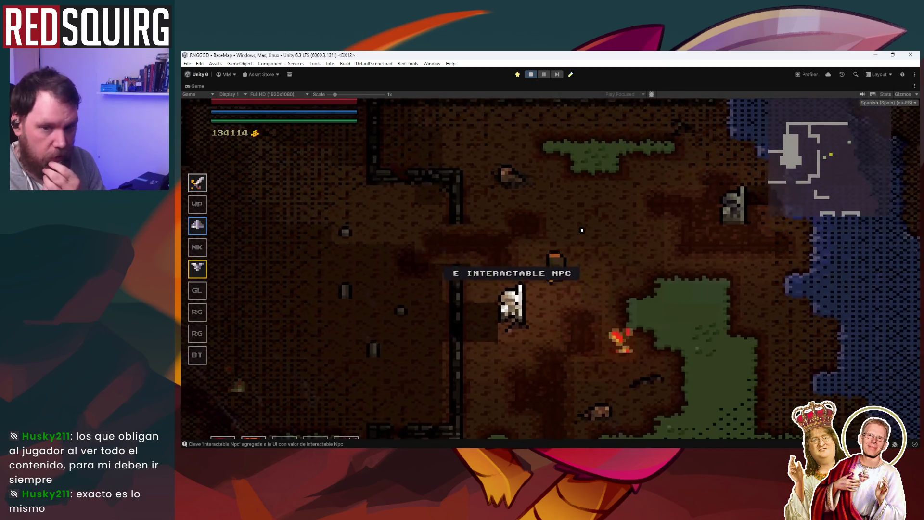
key(e)
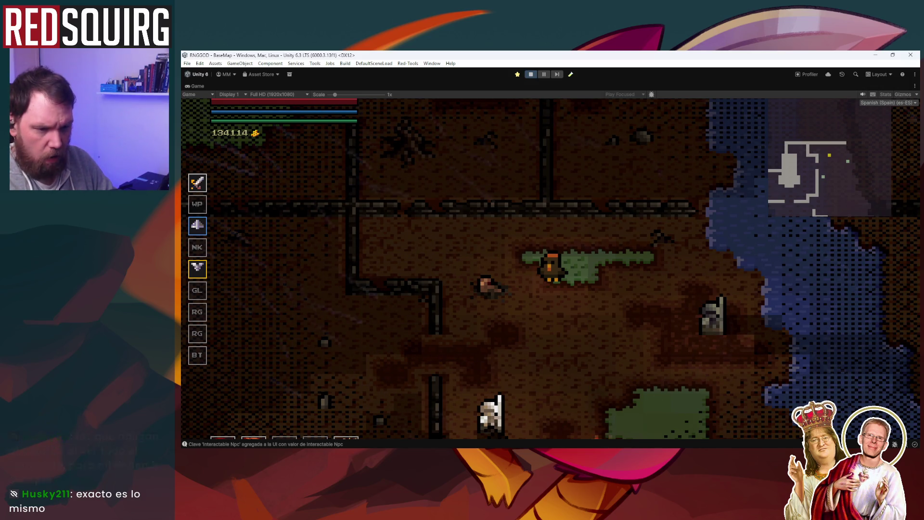
mouse_move(279, 449)
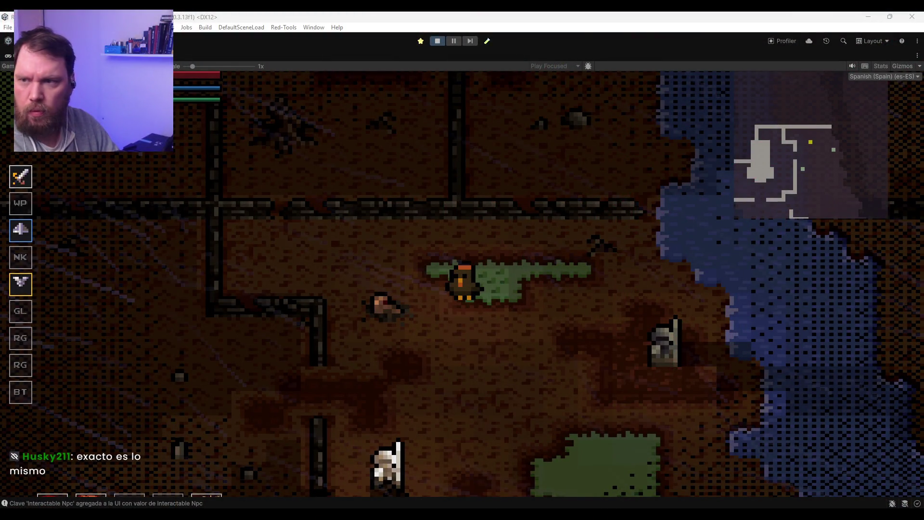
key(alt+Tab)
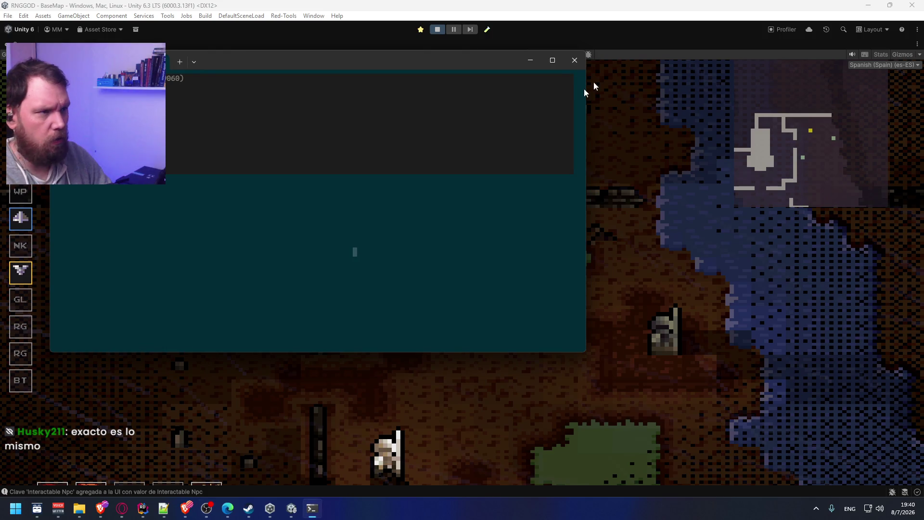
Step: Maximize the terminal while RedIndieTools fetches the 55 similar Steam apps
click(756, 122)
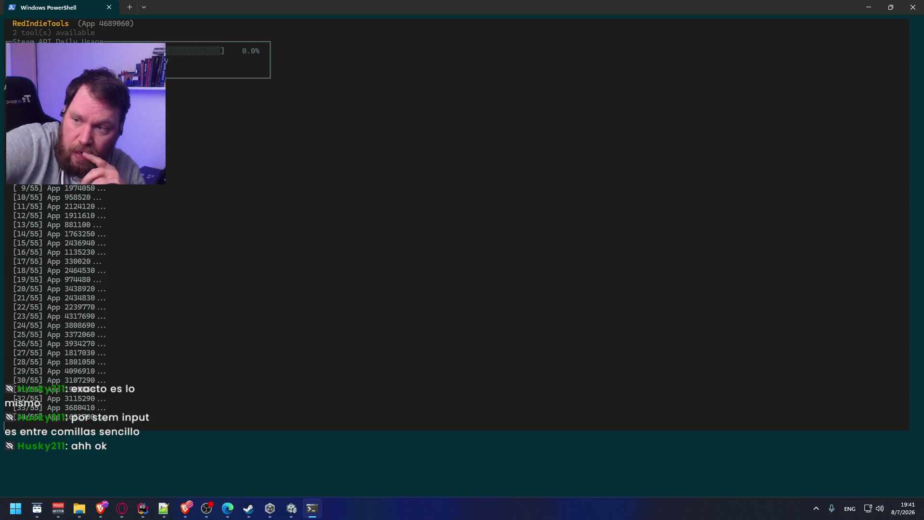
Step: Restore the terminal to a smaller window over Unity and scroll to the fetched competitors output
mouse_move(428, 7)
mouse_down()
mouse_move(506, 123)
mouse_move(569, 120)
mouse_up()
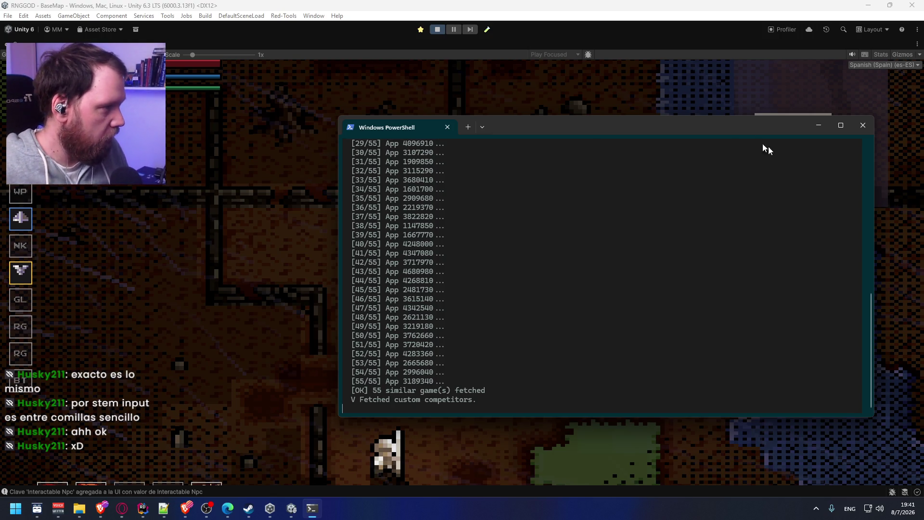
drag(726, 129, 658, 116)
scroll(520, 308, up, 10)
scroll(527, 295, down, 11)
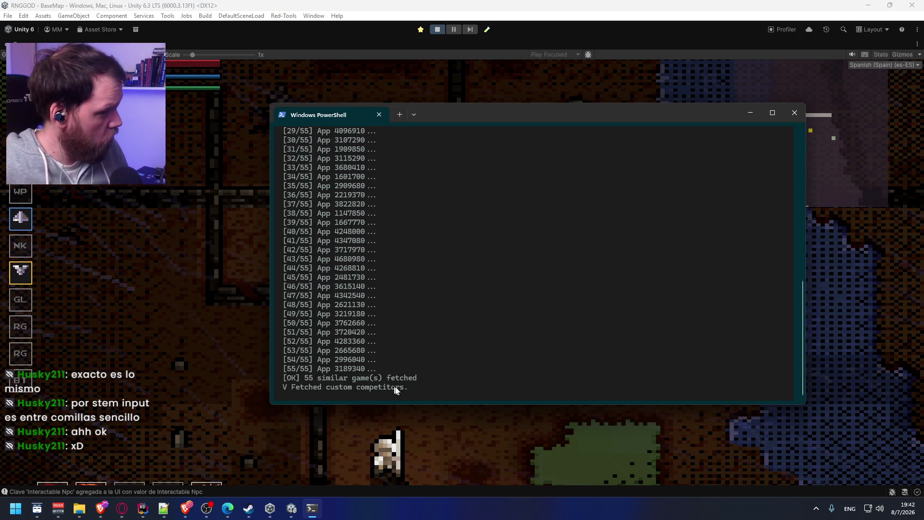
mouse_move(446, 388)
mouse_down()
mouse_move(617, 389)
mouse_move(402, 388)
mouse_up()
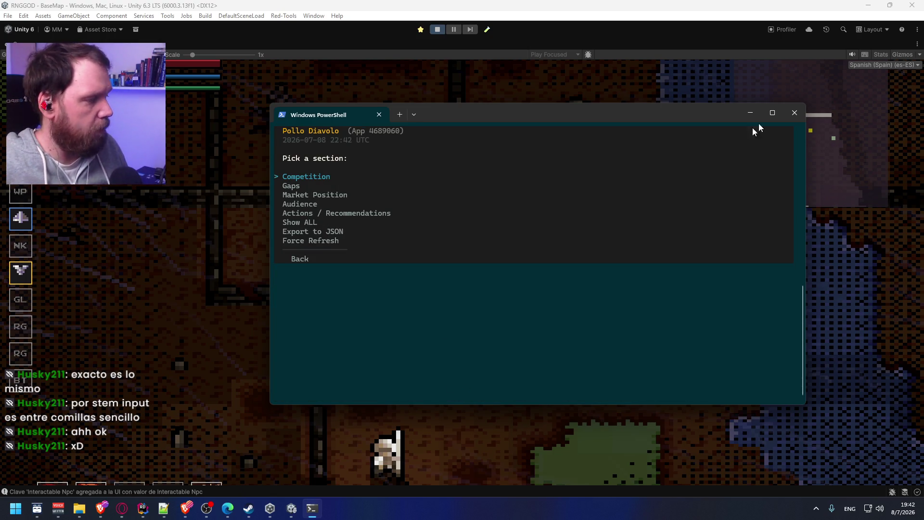
Step: Open the Competition section and scroll through its shared tags and similar games tables
key(Return)
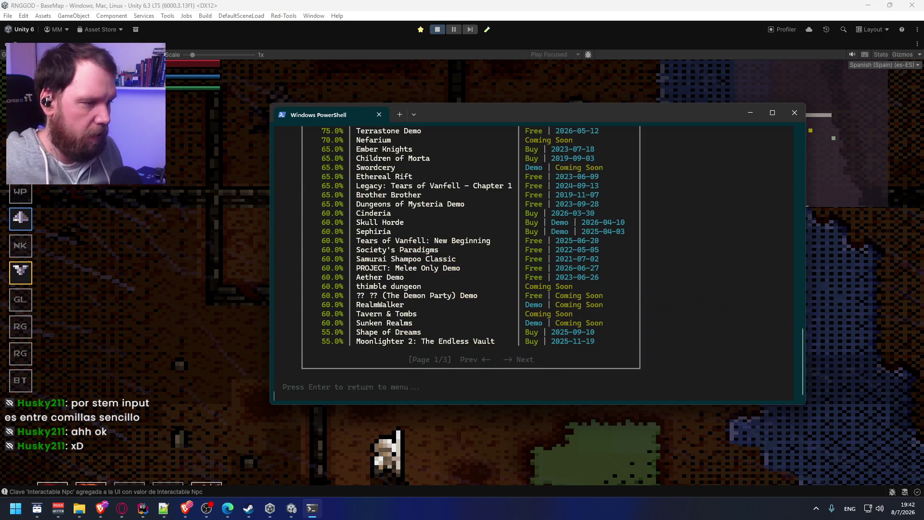
scroll(496, 291, up, 13)
scroll(509, 253, down, 3)
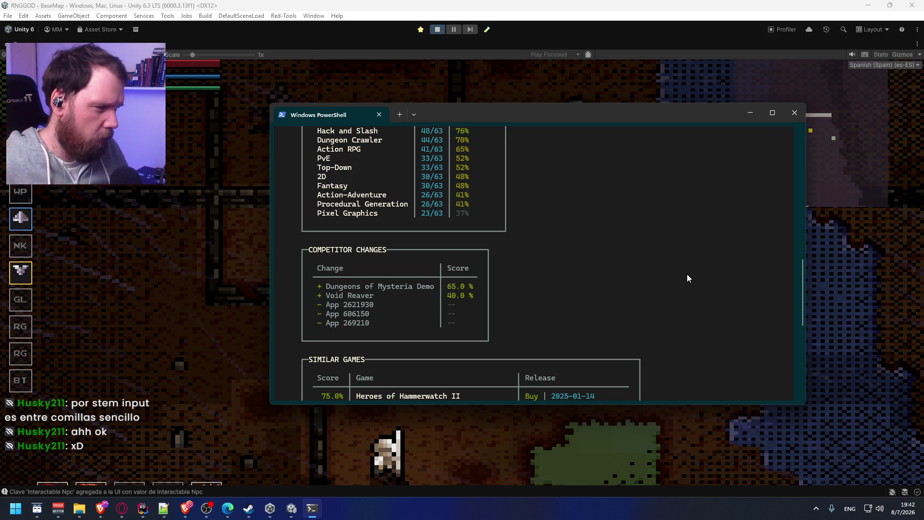
scroll(692, 272, up, 5)
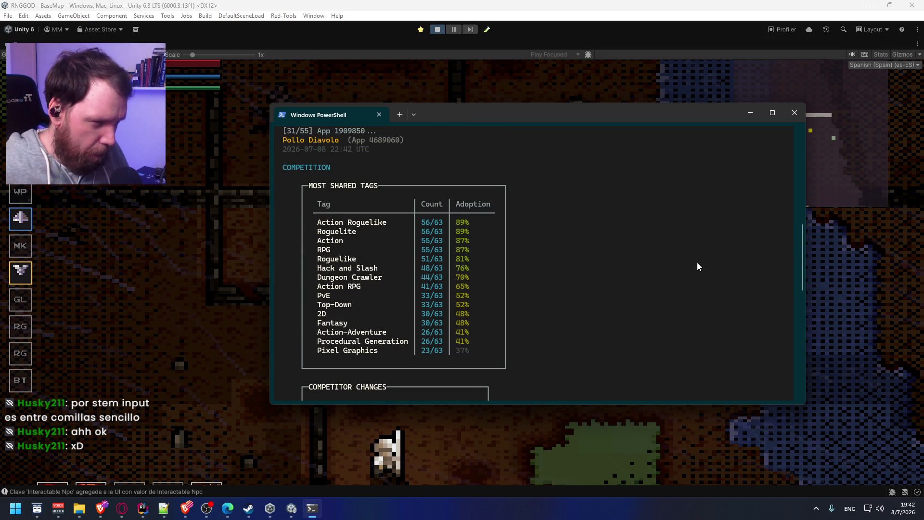
scroll(698, 262, down, 10)
scroll(671, 274, down, 1)
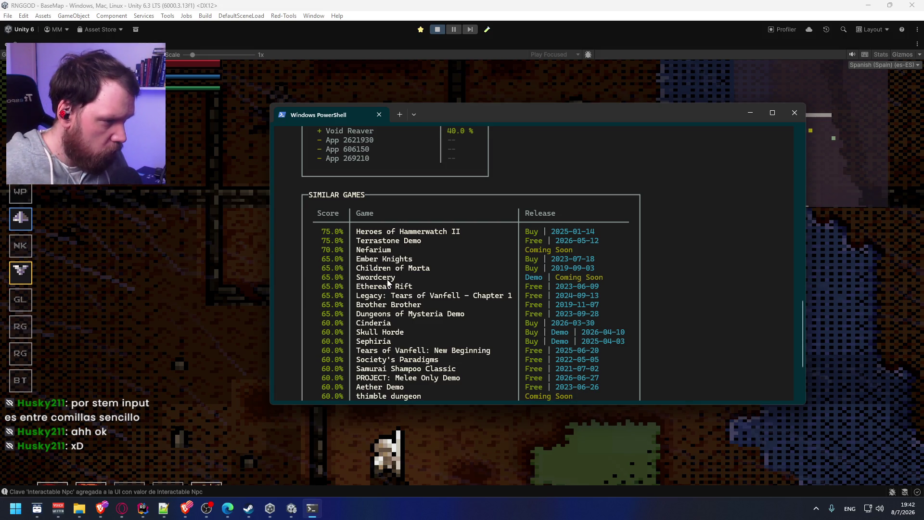
Step: Copy 'Nefarium' from the Similar Games list and bring the Opera browser forward
drag(391, 251, 361, 251)
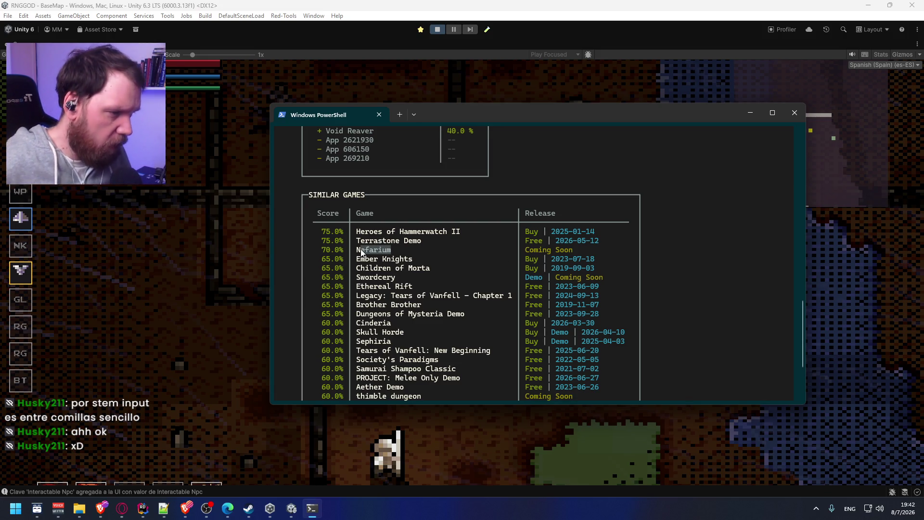
right_click(419, 267)
mouse_move(256, 515)
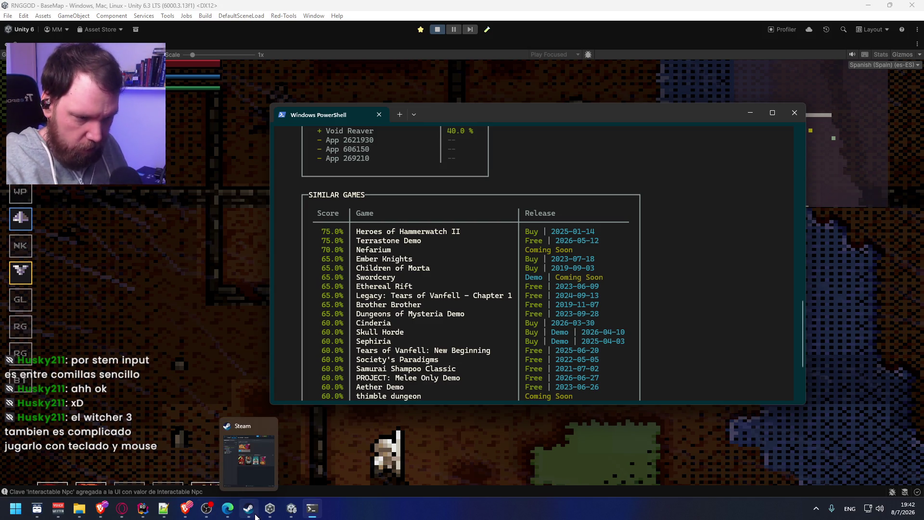
click(122, 509)
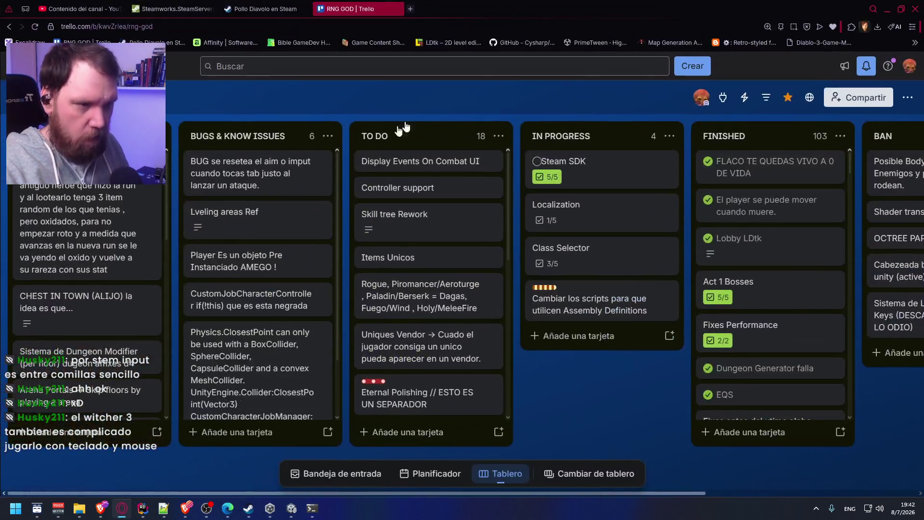
Step: Search the web for the copied name Nefarium and open its Steam store page
key(ctrl+Tab)
click(510, 34)
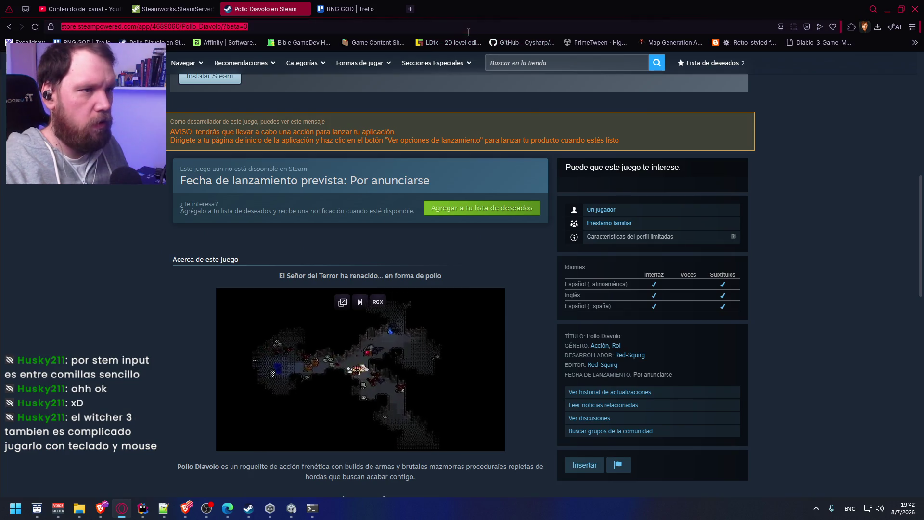
text(Nefarium)
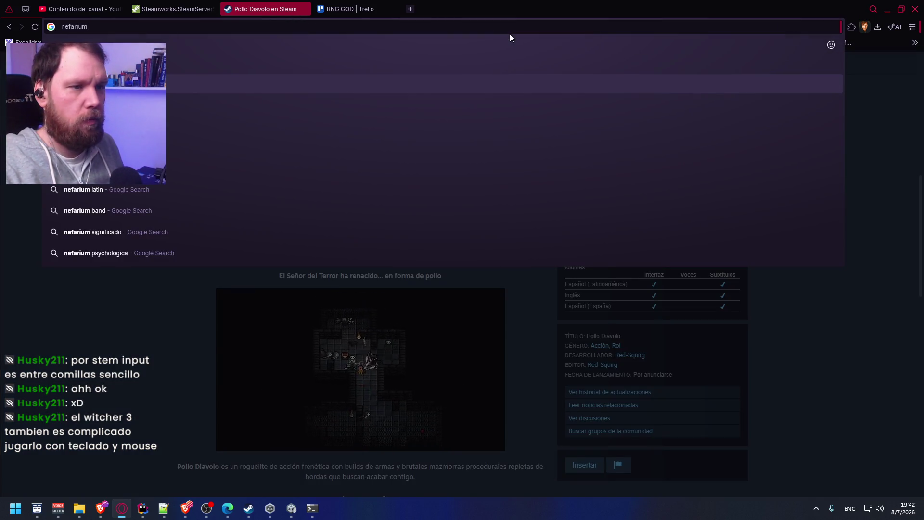
key(Return)
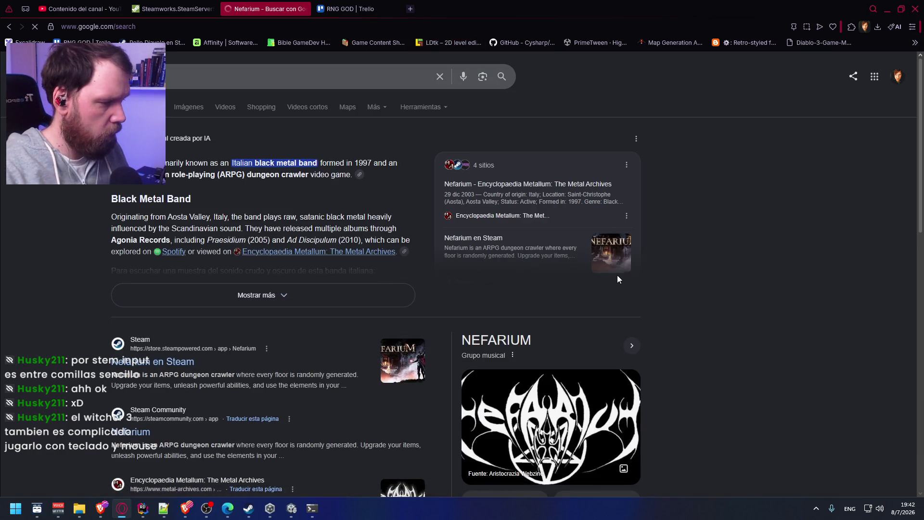
click(617, 276)
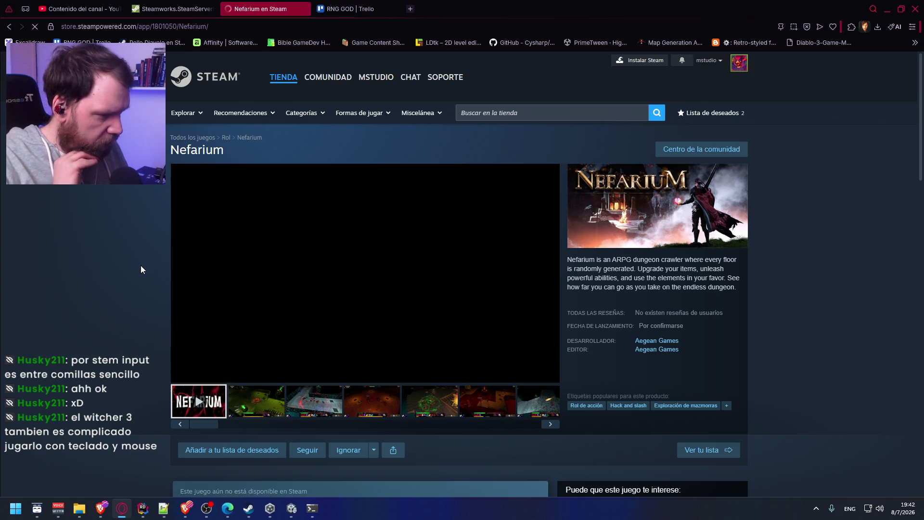
Step: Scroll the Nefarium store page and expand the full game description
scroll(319, 397, down, 7)
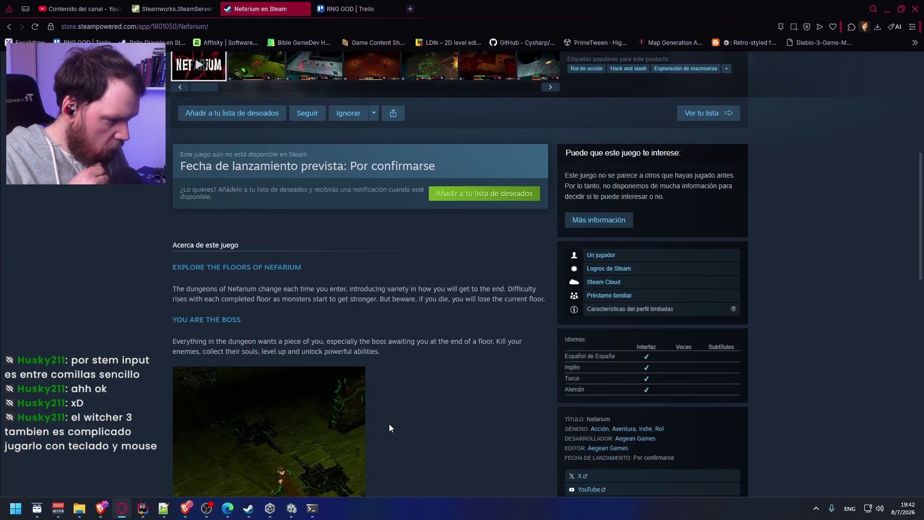
scroll(390, 427, down, 5)
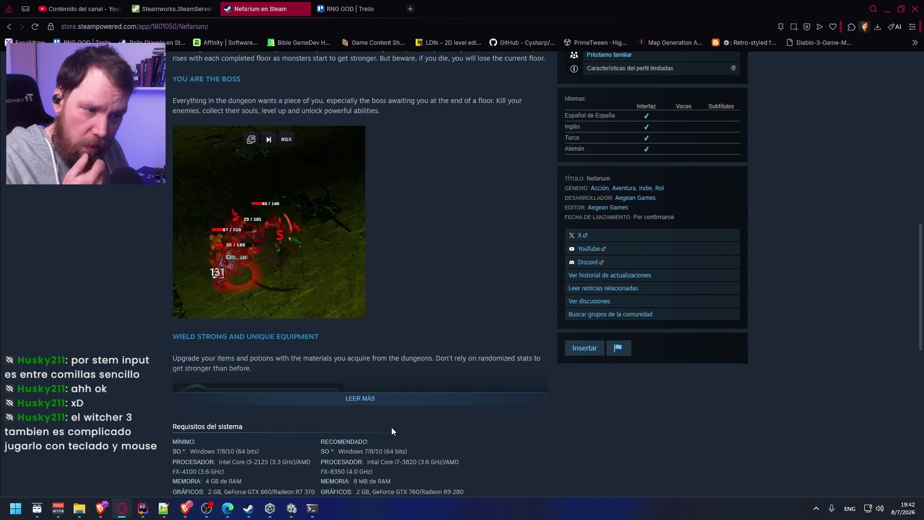
scroll(393, 428, up, 3)
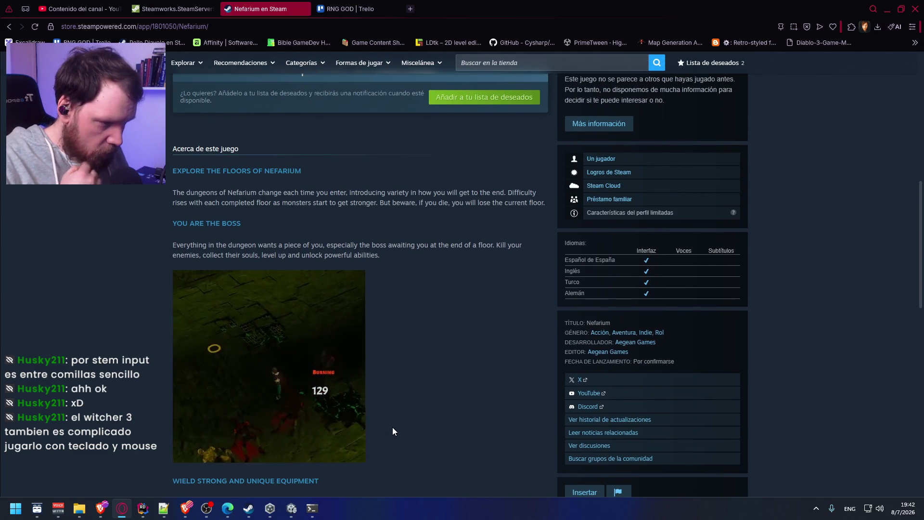
scroll(392, 428, down, 5)
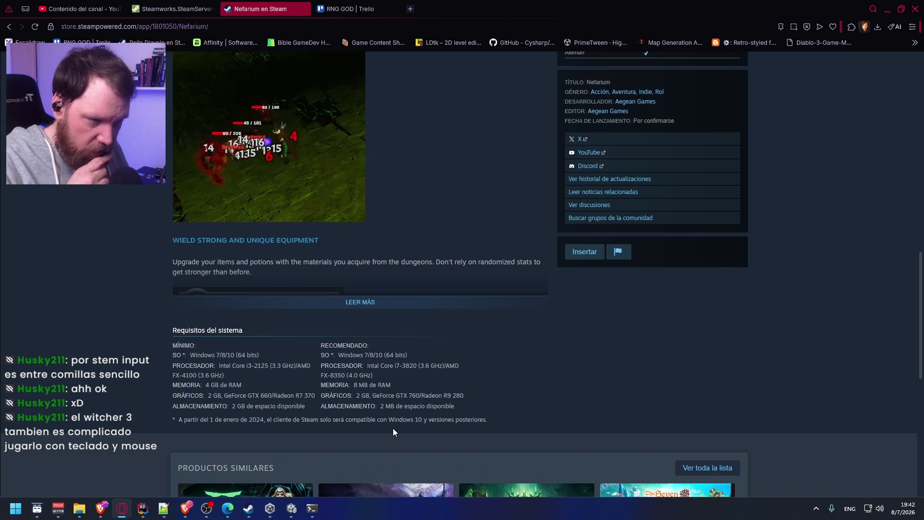
click(373, 302)
scroll(402, 409, down, 6)
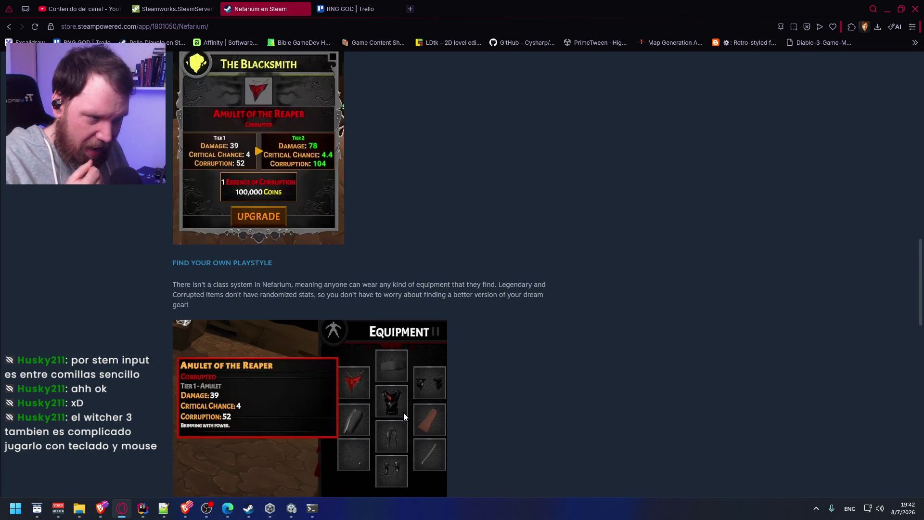
scroll(583, 439, down, 8)
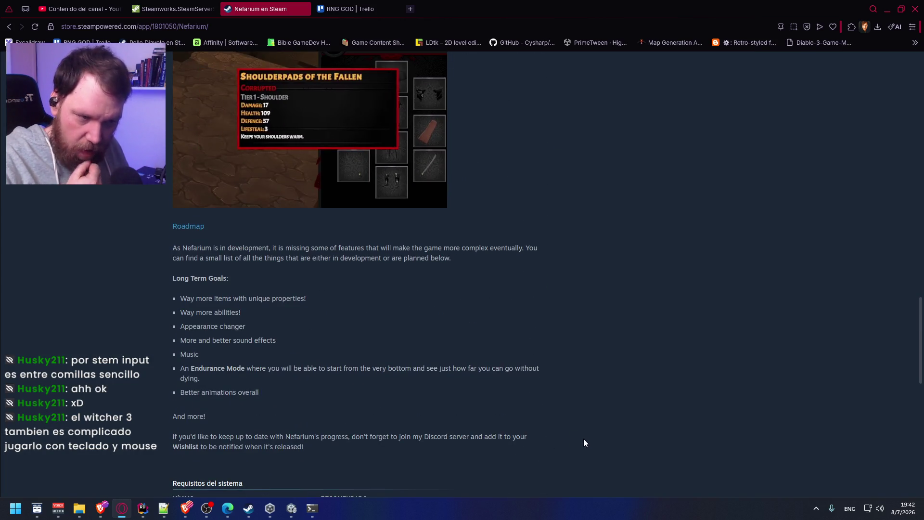
scroll(583, 440, up, 20)
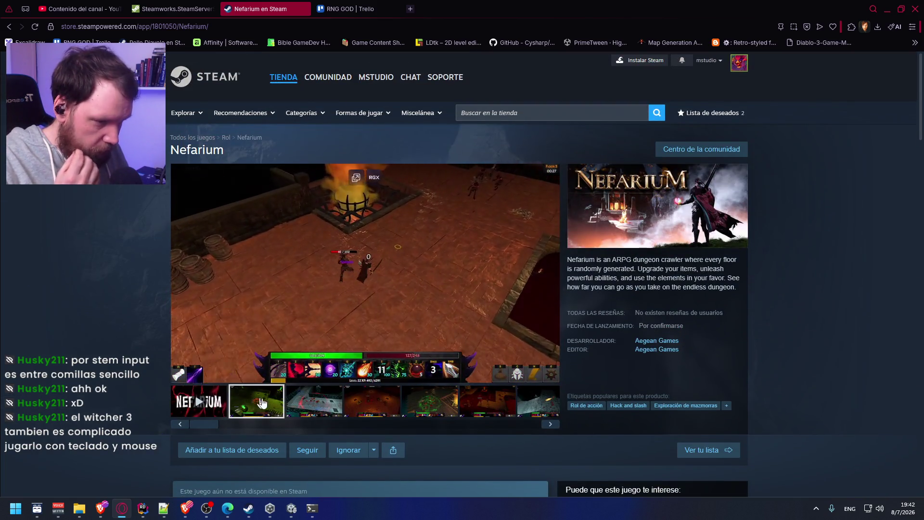
Step: Browse Nefarium's gameplay screenshots, including the green spell and orange-lit dungeon shots
click(238, 409)
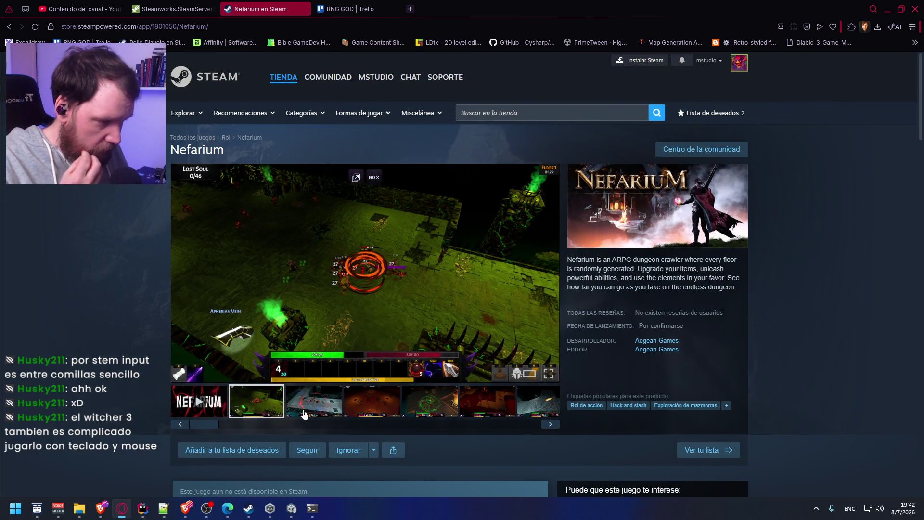
click(308, 412)
click(367, 410)
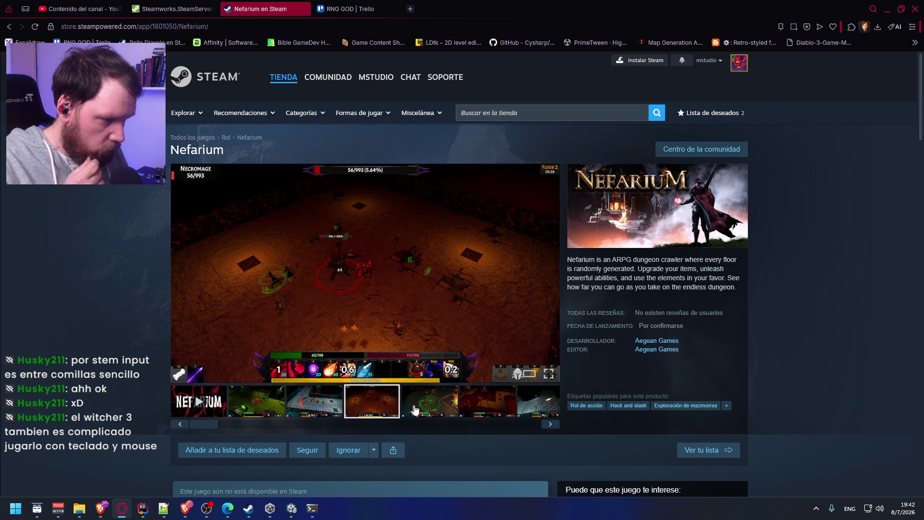
click(426, 411)
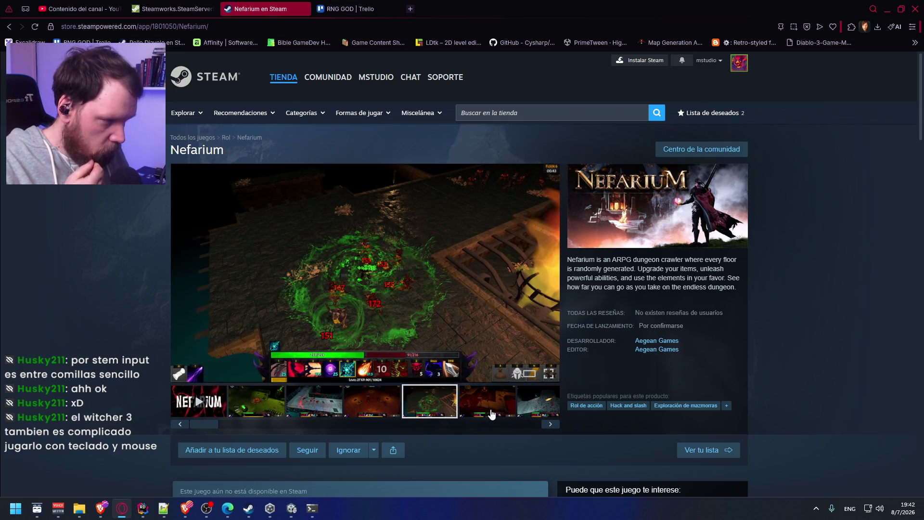
click(491, 412)
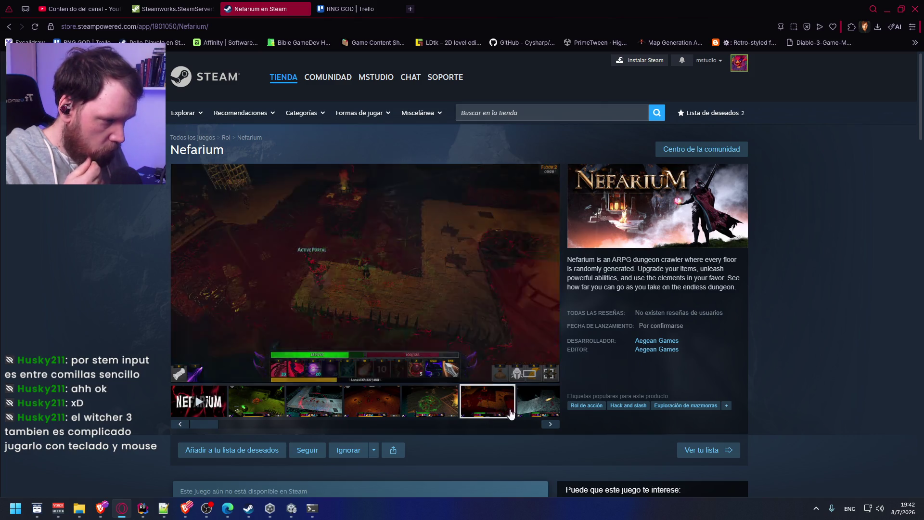
click(550, 424)
click(550, 424)
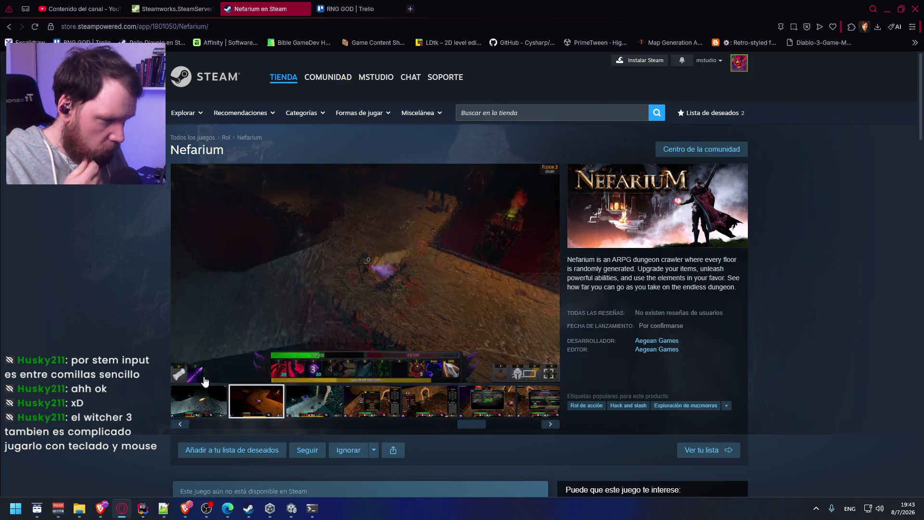
Step: Read the About this game description down to the equipment section, then minimize the browser
scroll(356, 380, down, 5)
scroll(353, 379, up, 4)
scroll(362, 376, down, 5)
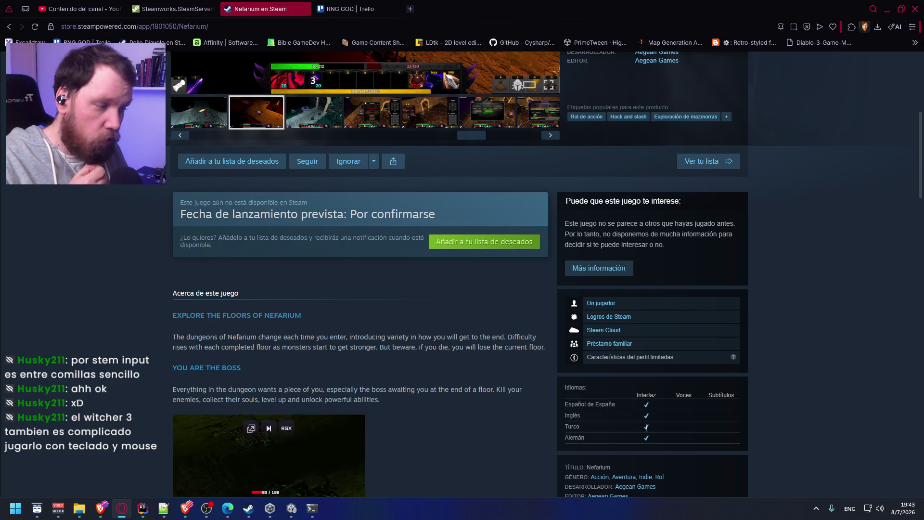
scroll(498, 442, down, 3)
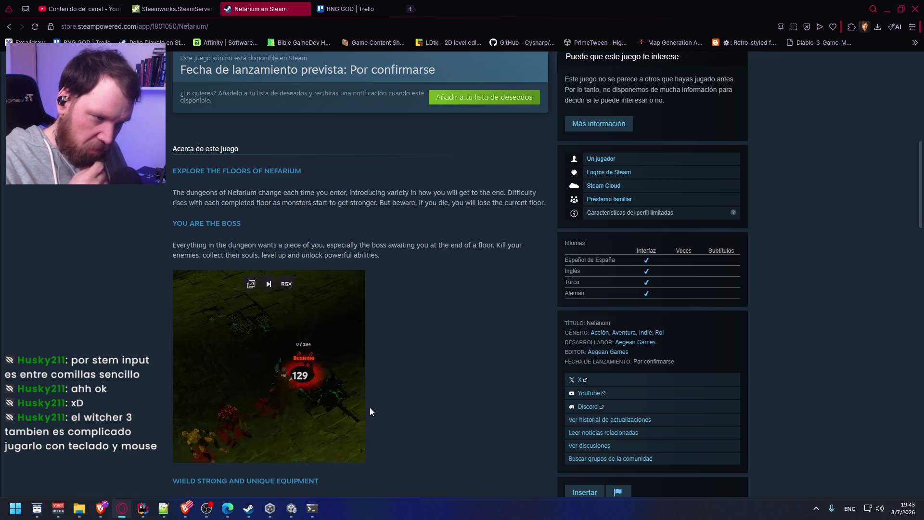
scroll(369, 408, down, 5)
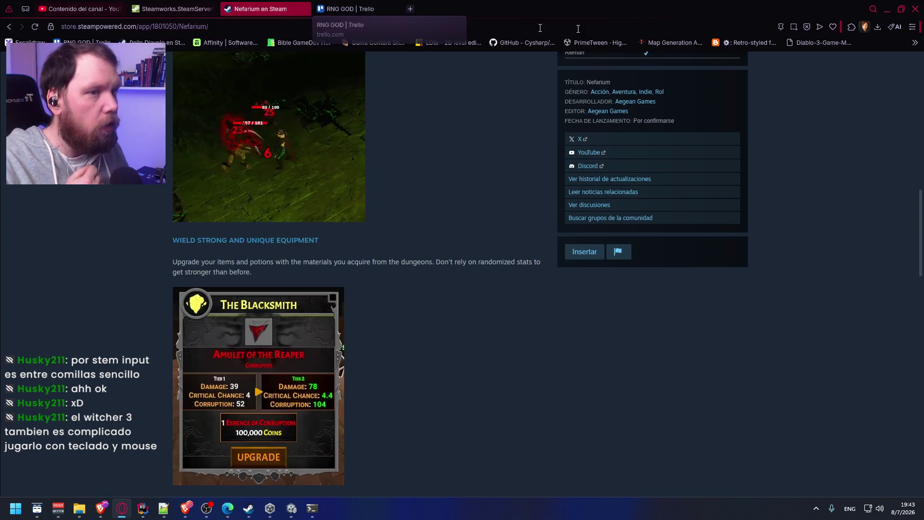
click(886, 8)
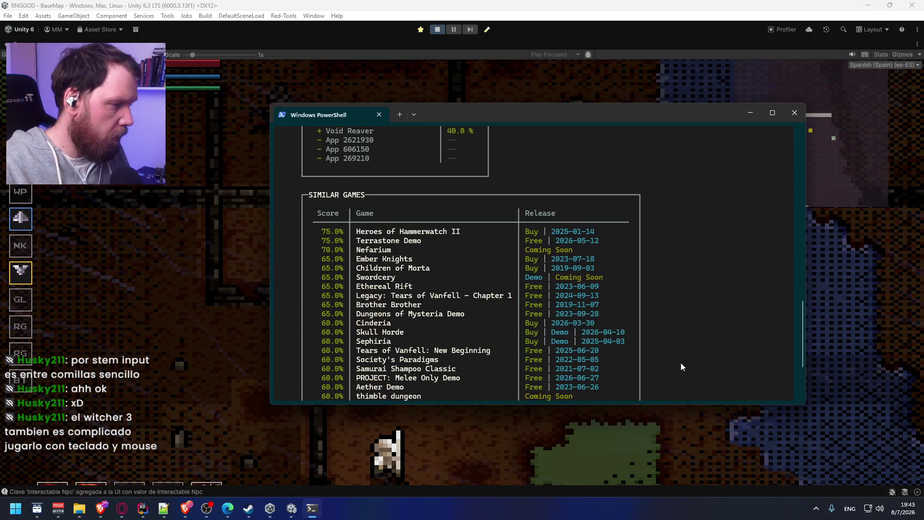
Step: Maximize and reposition the PowerShell window
scroll(680, 363, down, 2)
click(775, 113)
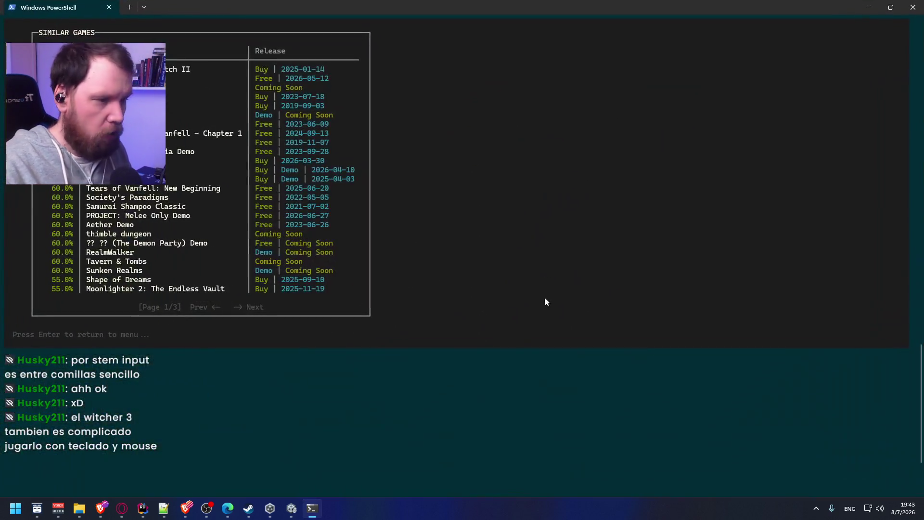
drag(494, 35, 492, 88)
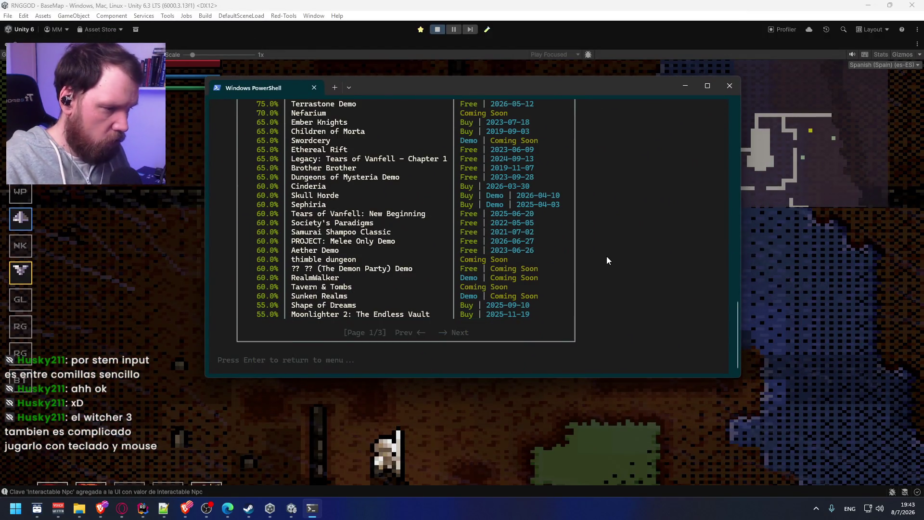
Step: Open the Gaps report and scroll through its language, feature and store tag gaps
key(Return)
key(Down)
key(Return)
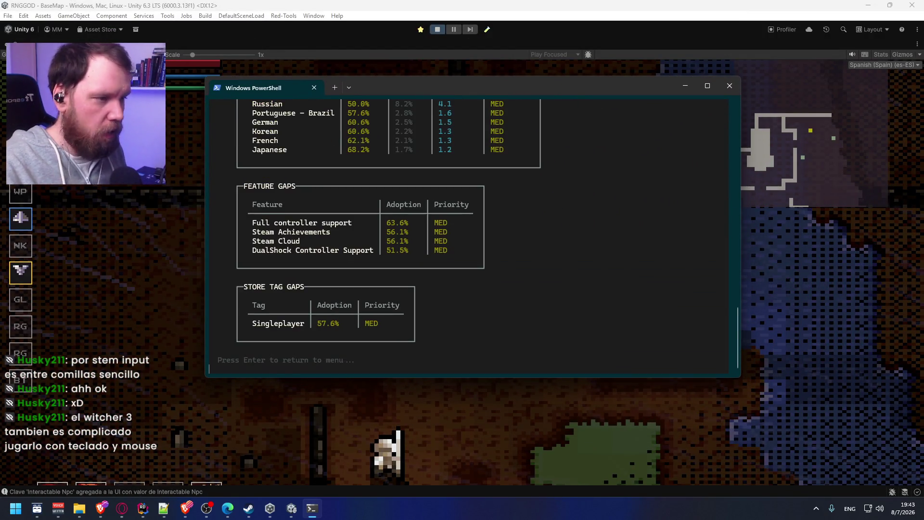
scroll(480, 262, up, 15)
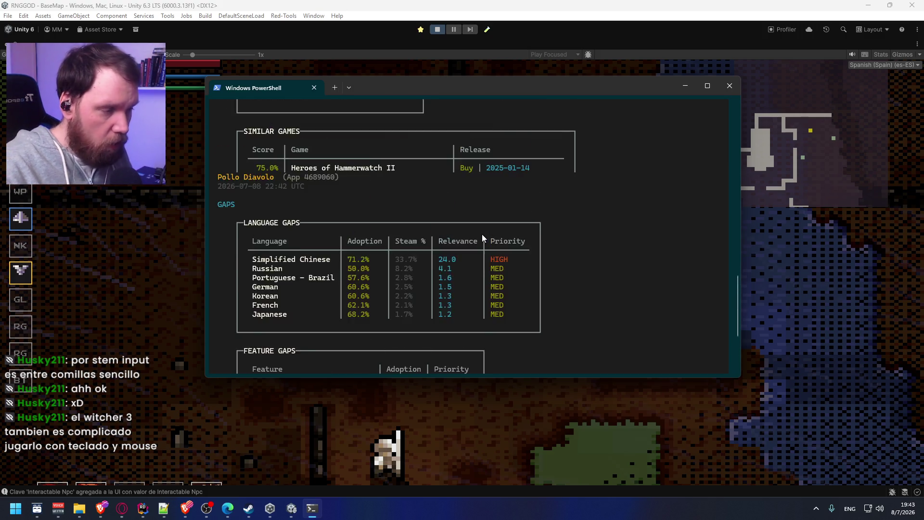
scroll(489, 215, down, 10)
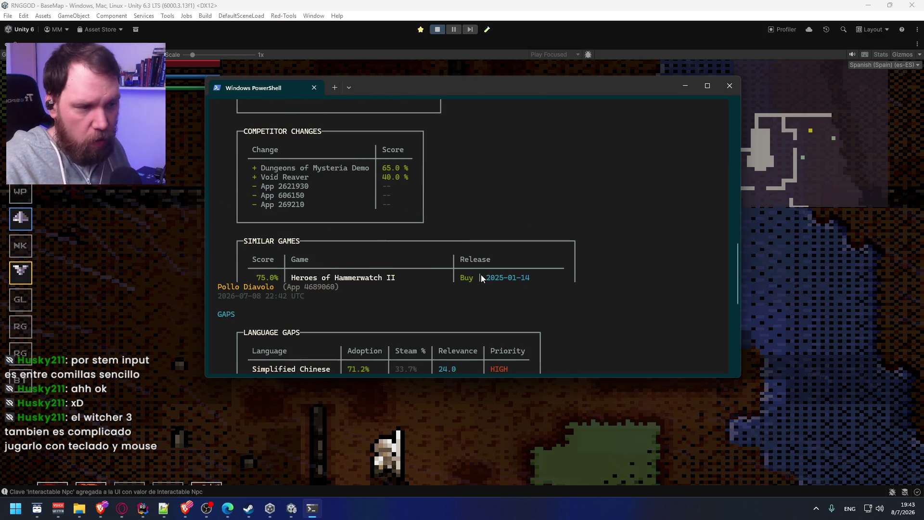
scroll(492, 270, down, 7)
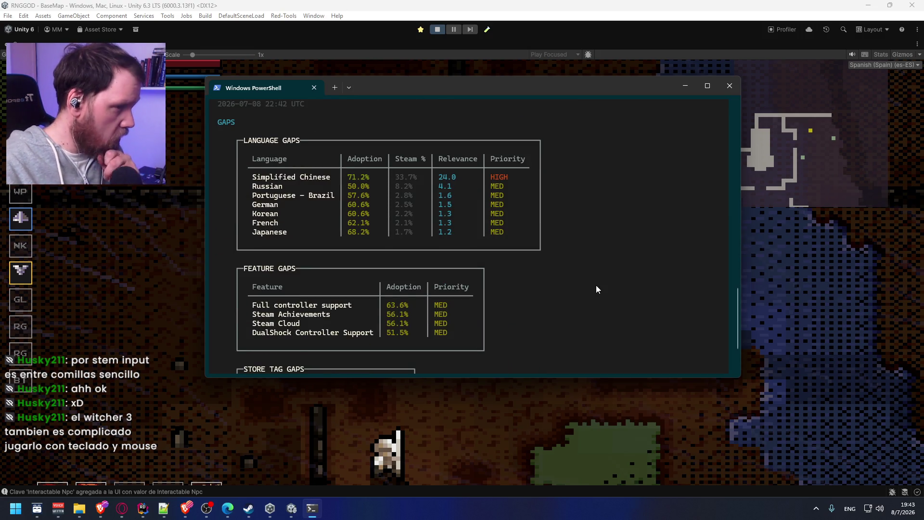
scroll(568, 304, down, 3)
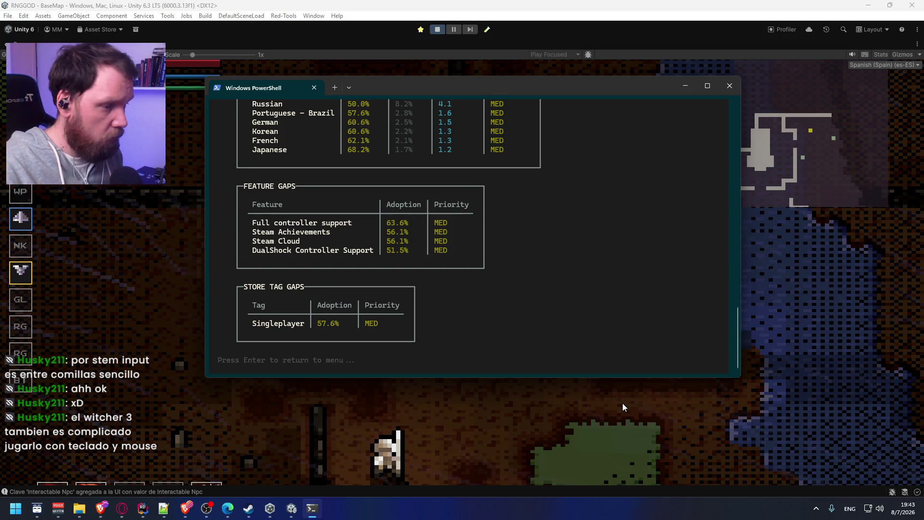
Step: Open the Market Position report from the section menu and scroll through it
key(Return)
key(Down)
key(Down)
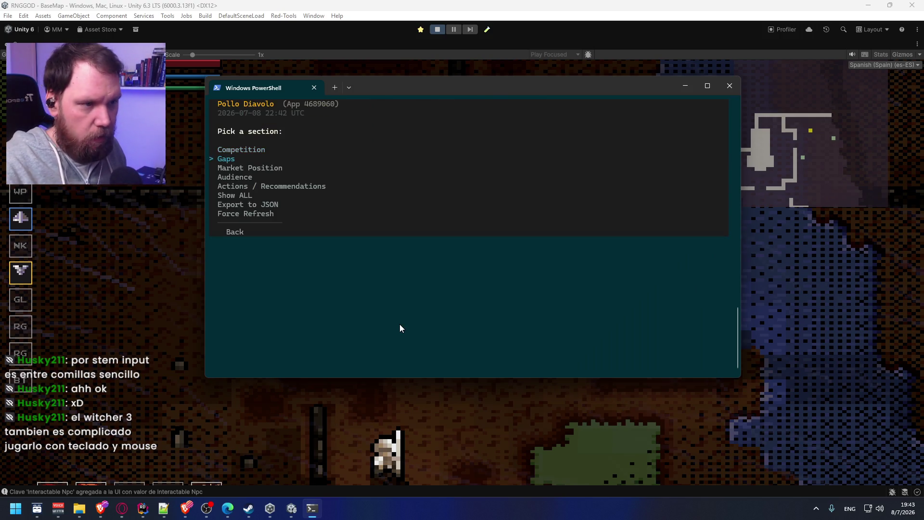
key(Return)
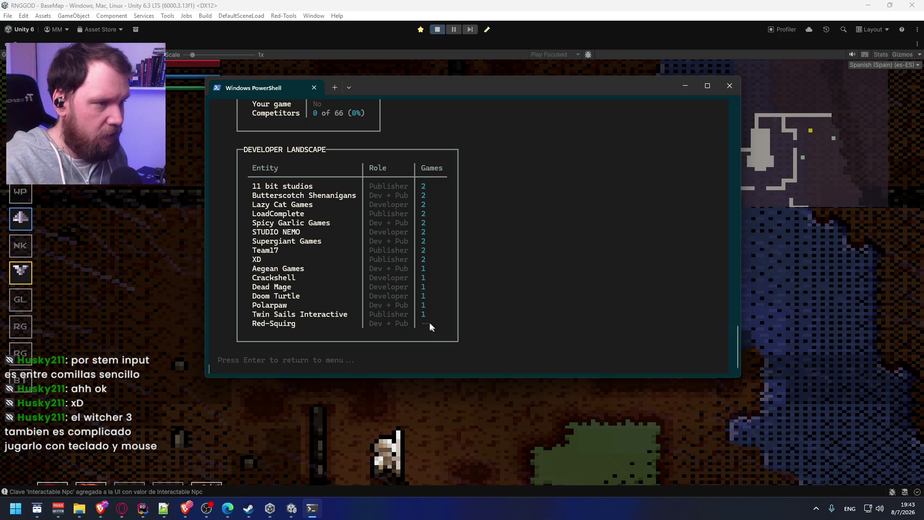
scroll(405, 324, up, 20)
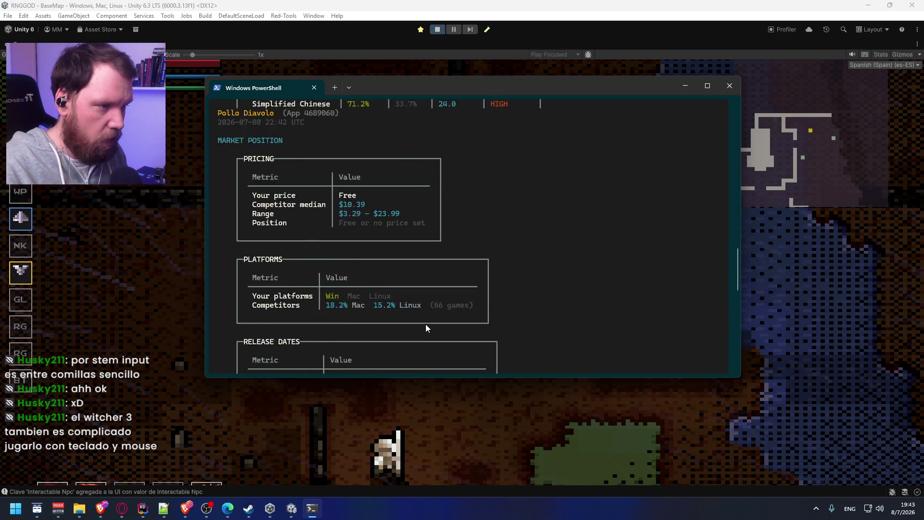
scroll(434, 326, down, 6)
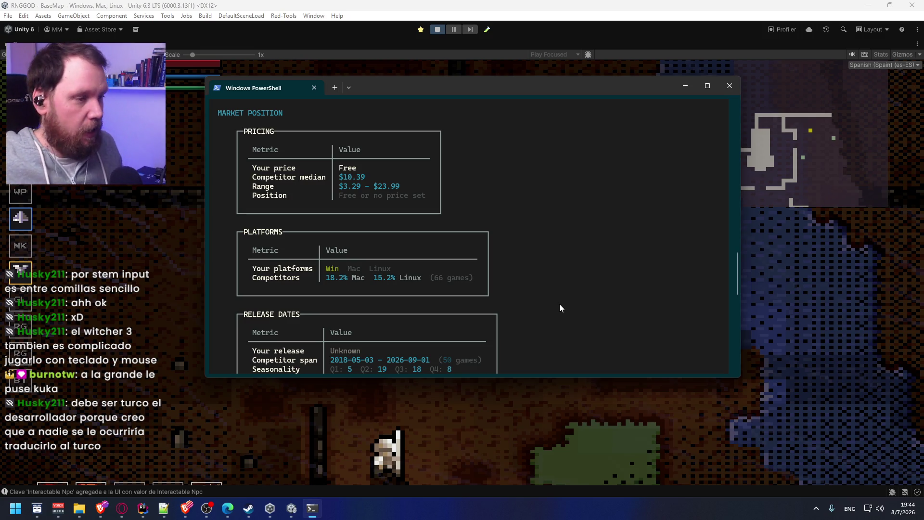
scroll(559, 304, up, 5)
scroll(558, 294, down, 4)
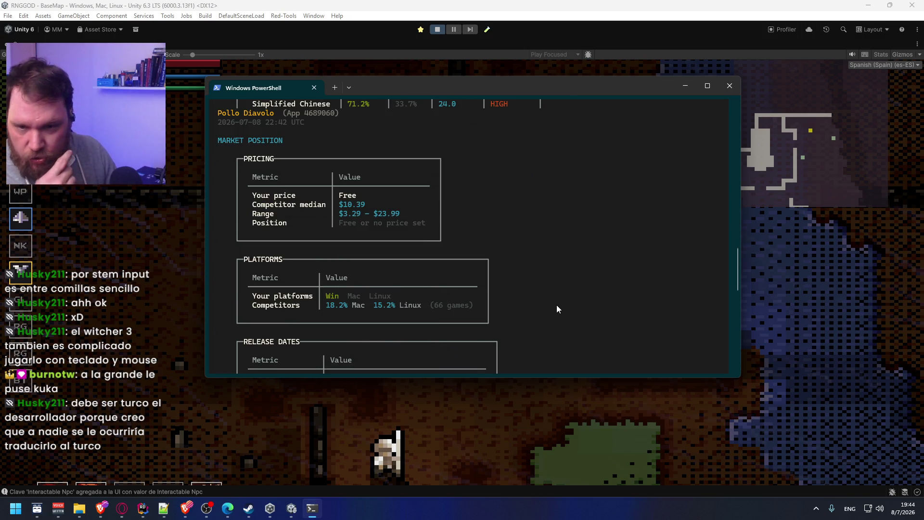
scroll(556, 304, down, 3)
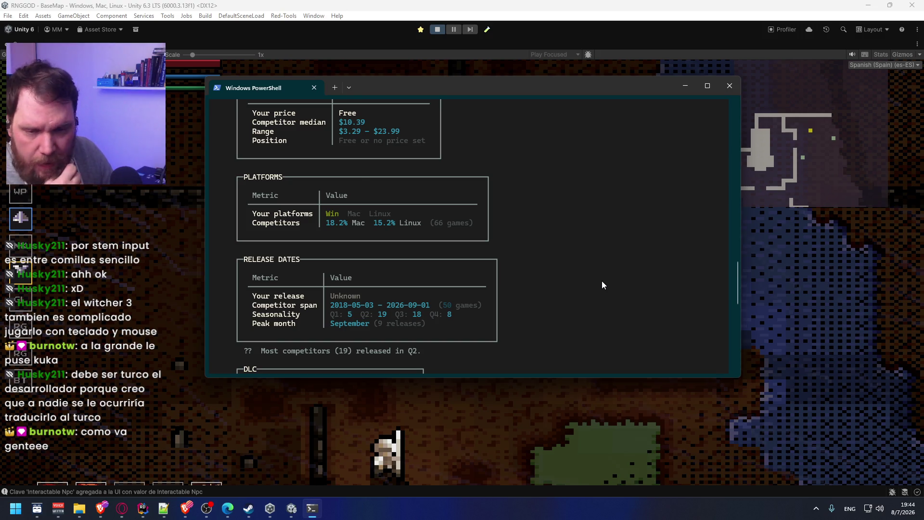
scroll(601, 281, down, 2)
scroll(602, 281, down, 4)
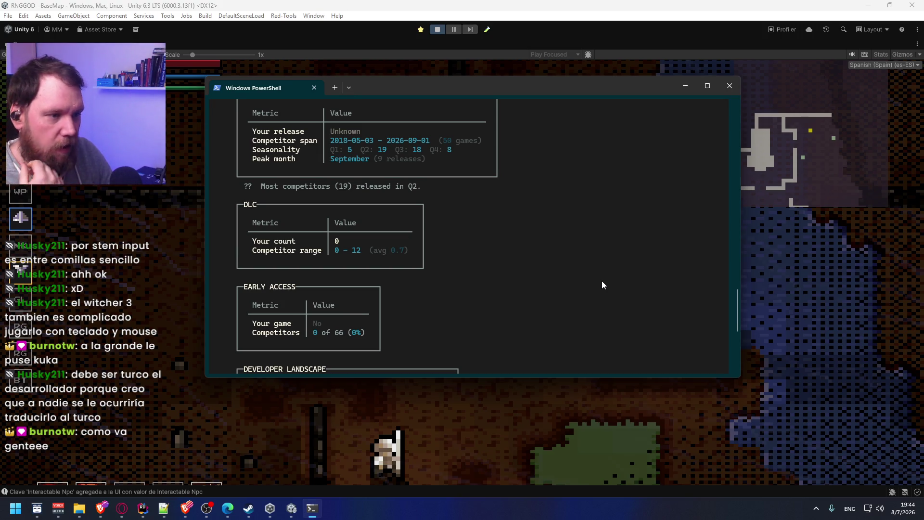
scroll(601, 285, down, 6)
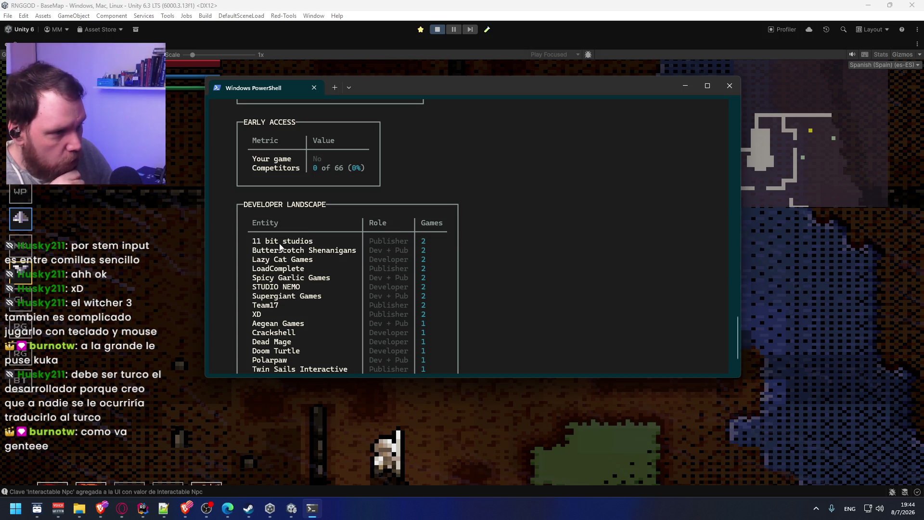
Step: Select and copy the developer name '11 bit studios' from the report
drag(259, 241, 311, 241)
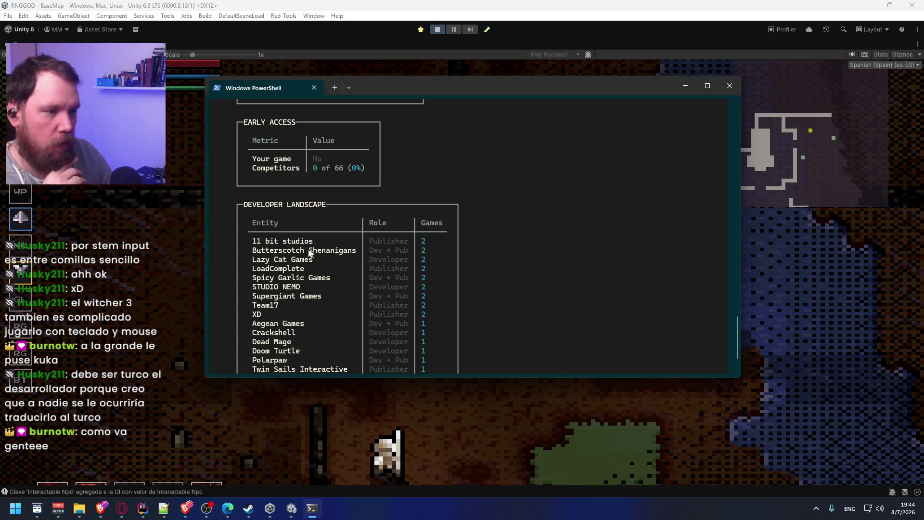
mouse_move(250, 241)
mouse_down()
mouse_move(288, 250)
mouse_move(321, 241)
mouse_up()
scroll(574, 283, down, 2)
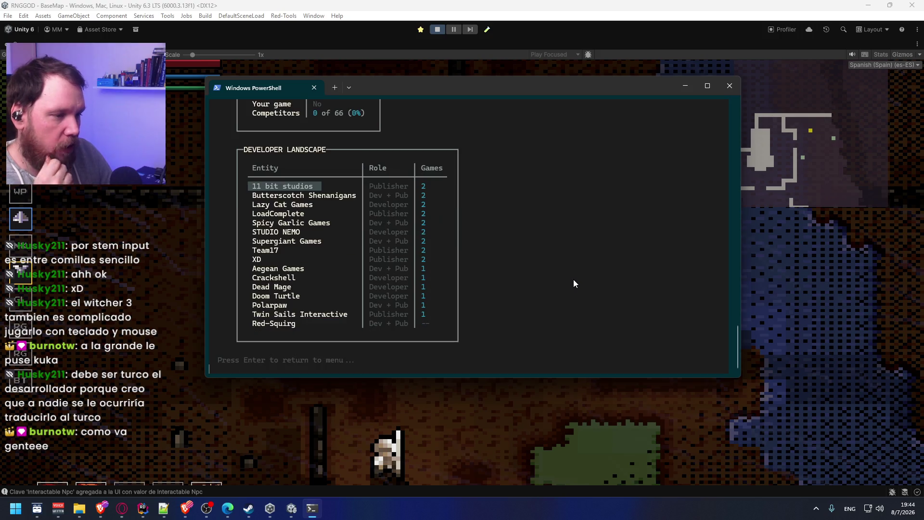
key(ctrl+c)
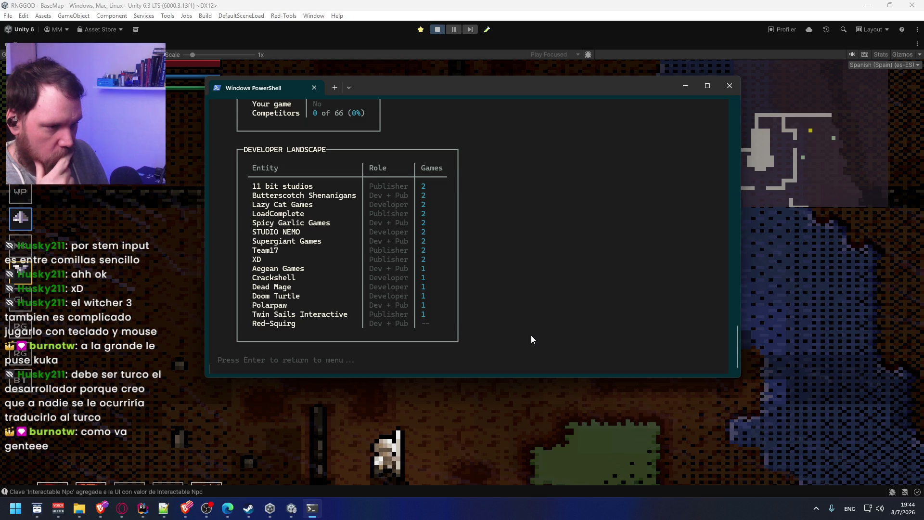
Step: Run the Competition report and copy 'Shape of Dreams' from the competitor trends table
key(Return)
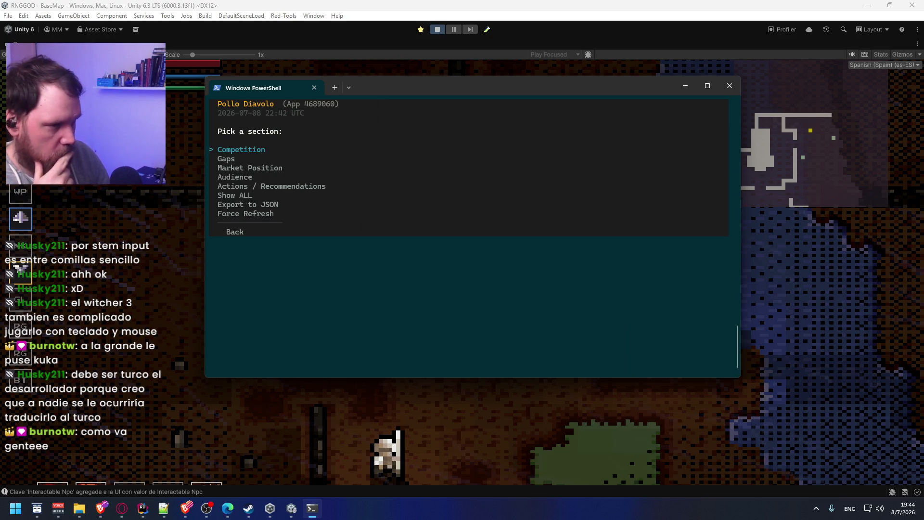
key(Return)
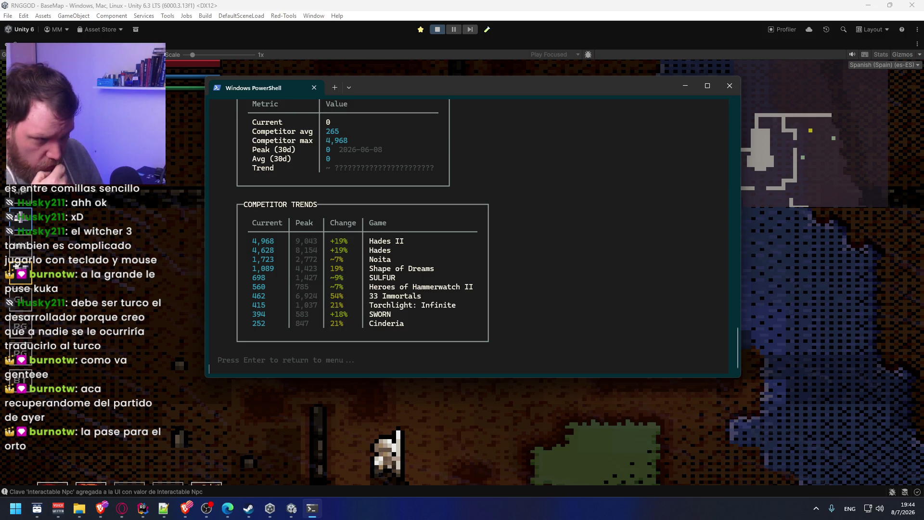
drag(444, 268, 366, 268)
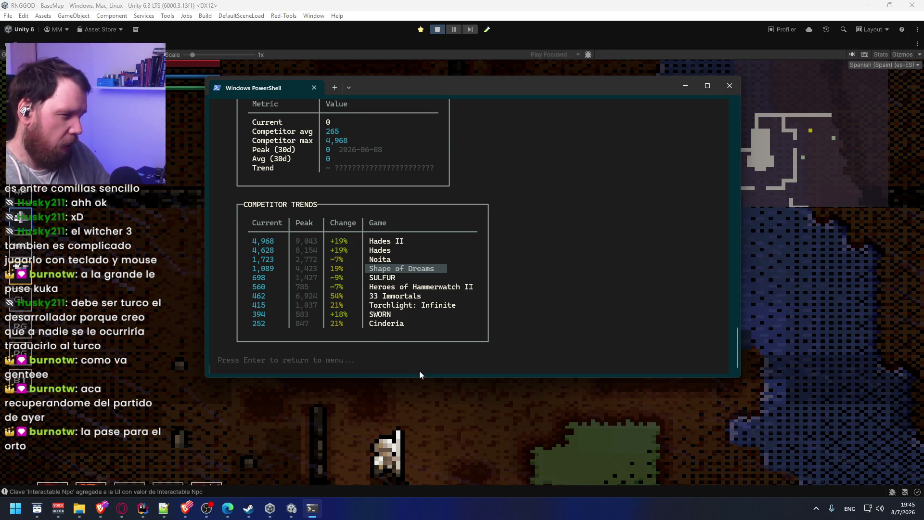
key(ctrl+c)
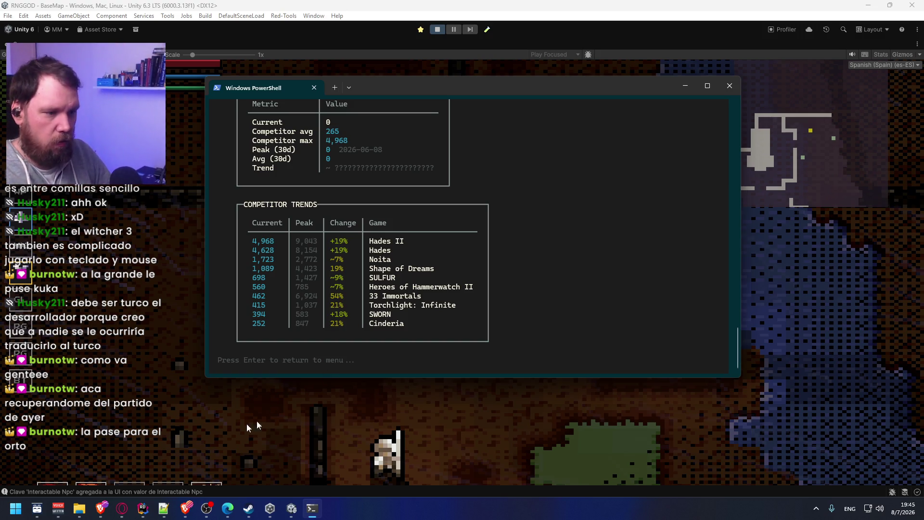
mouse_move(320, 518)
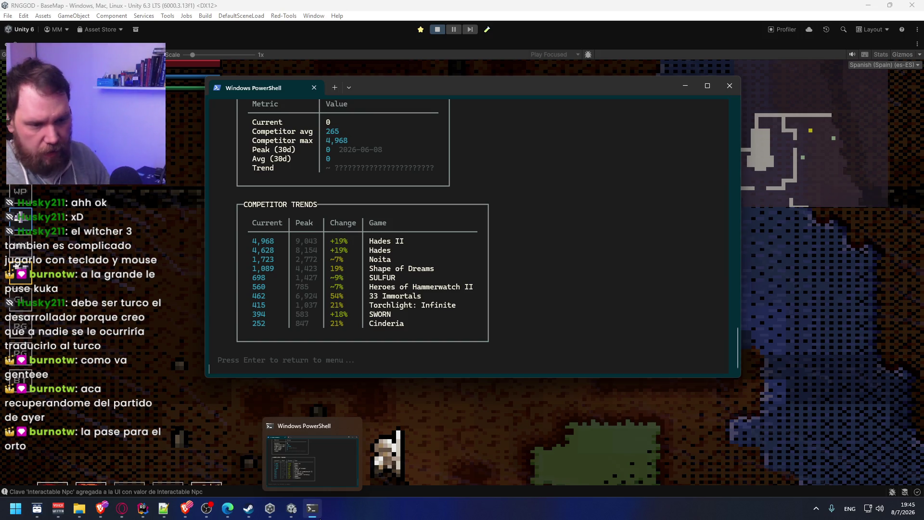
mouse_move(122, 510)
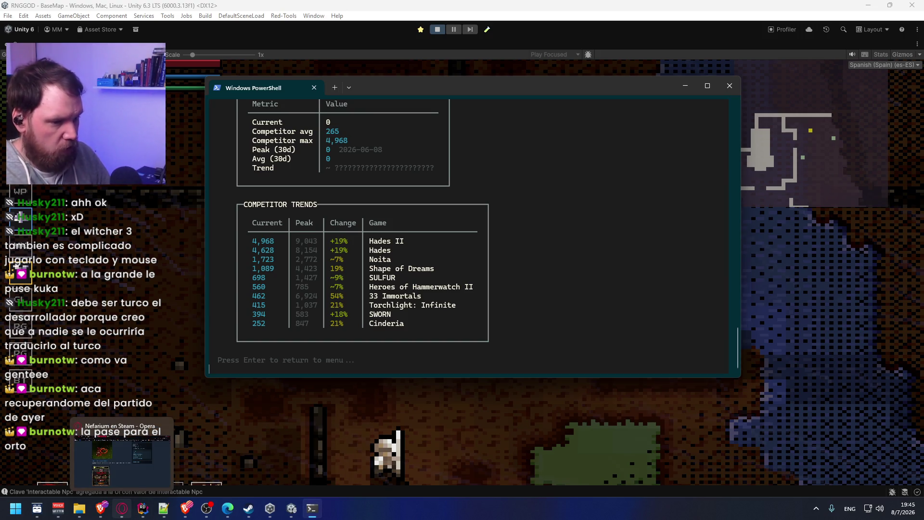
mouse_move(236, 517)
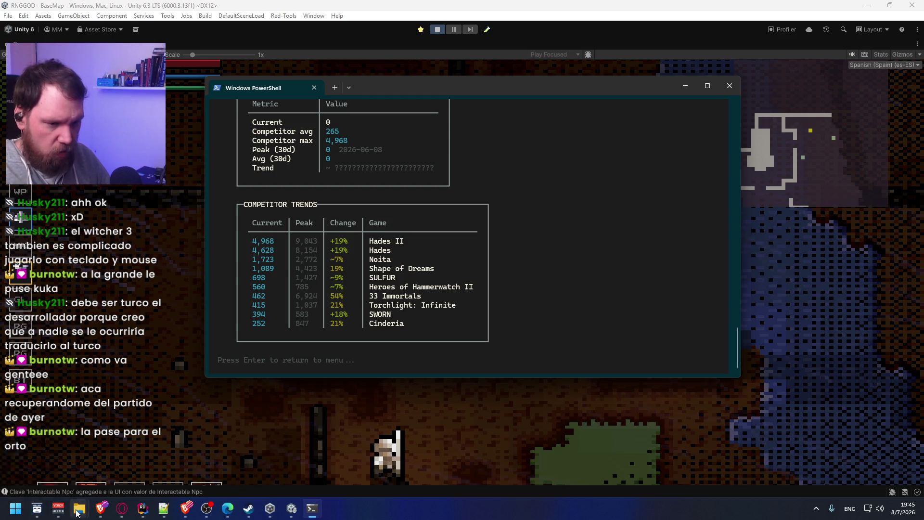
Step: Switch past the ChatGPT window to the Nefarium Steam store page in Opera
mouse_move(93, 515)
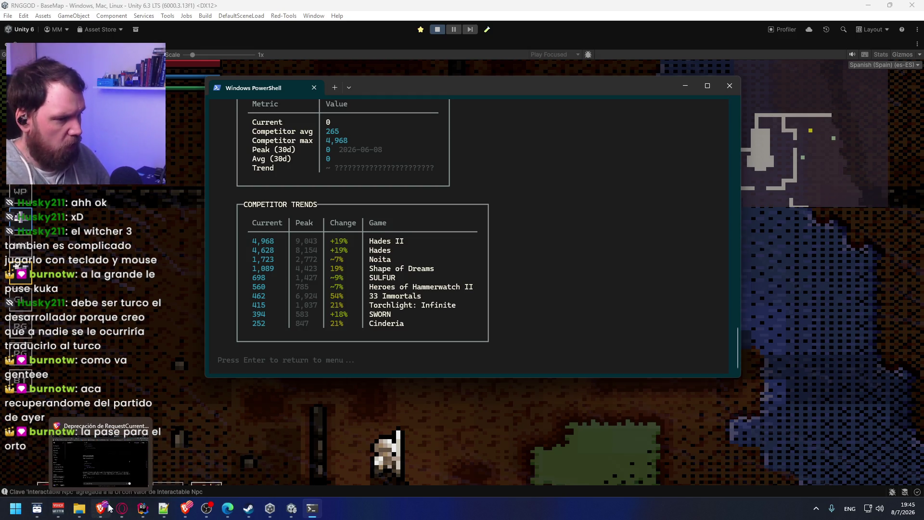
click(133, 486)
click(133, 487)
mouse_move(236, 516)
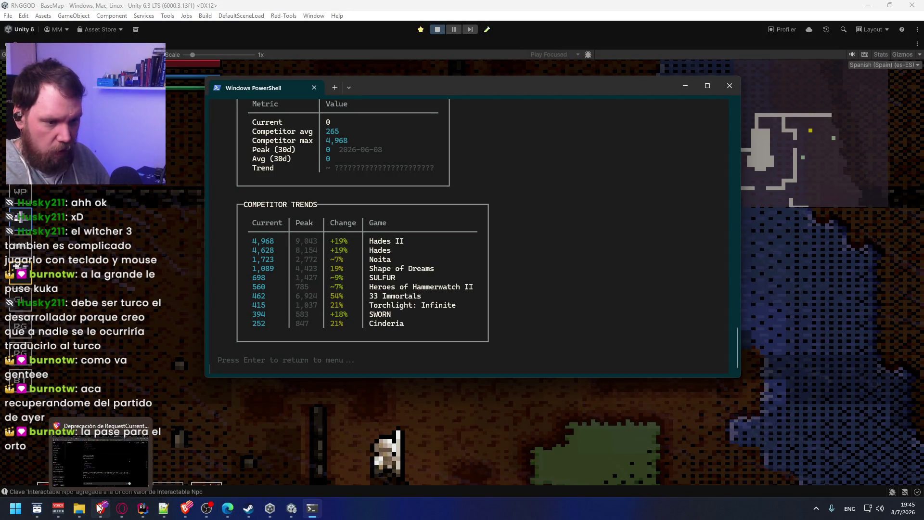
click(108, 486)
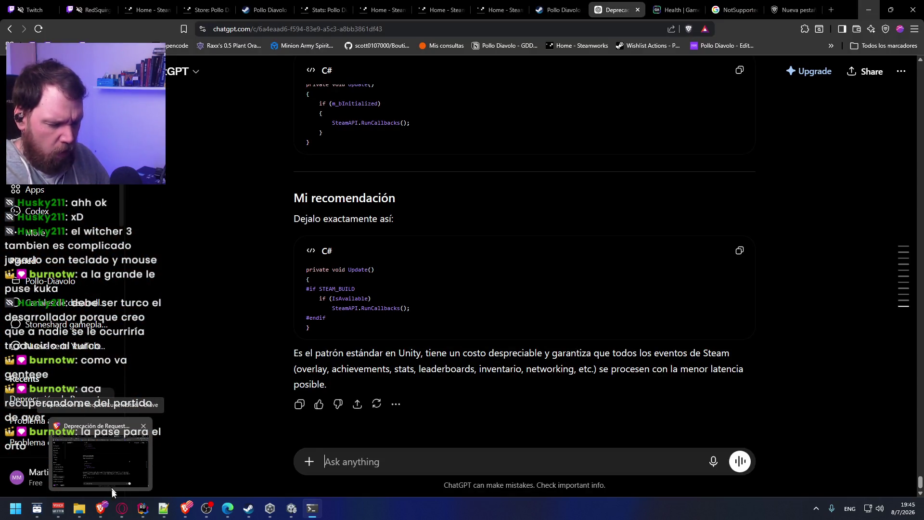
mouse_move(163, 508)
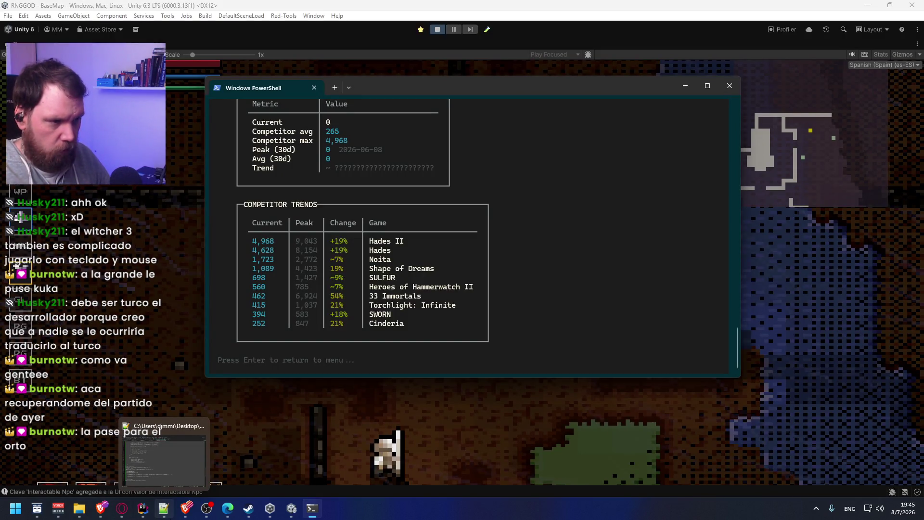
click(122, 508)
Step: Search the Steam store for 'Shape of Dreams' and open its store page
scroll(385, 163, up, 15)
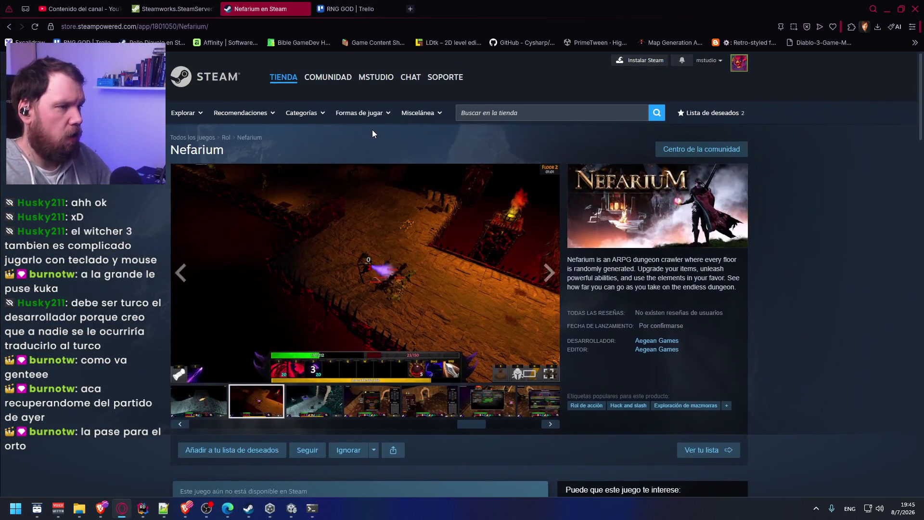
click(511, 117)
text(Shape of Dreams)
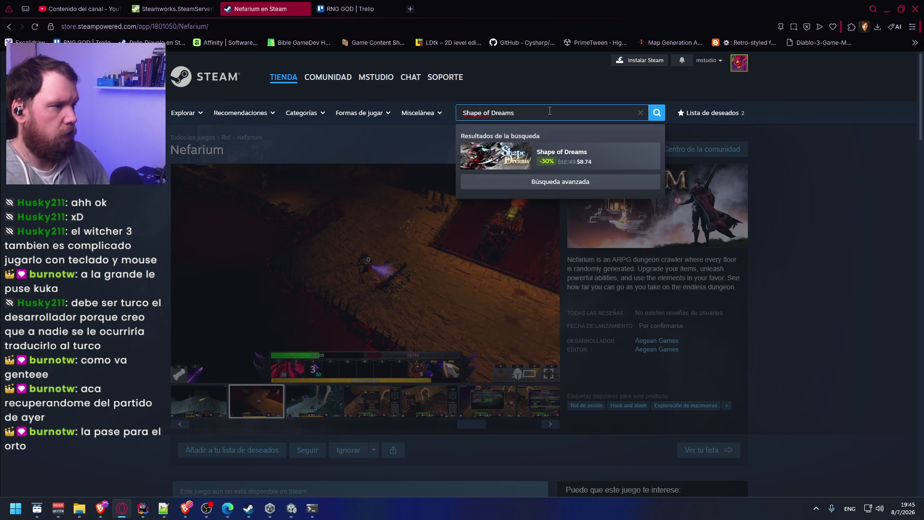
click(479, 157)
Step: Browse the Shape of Dreams screenshot gallery, including the Mist, fire and blue ice shots
scroll(276, 418, down, 3)
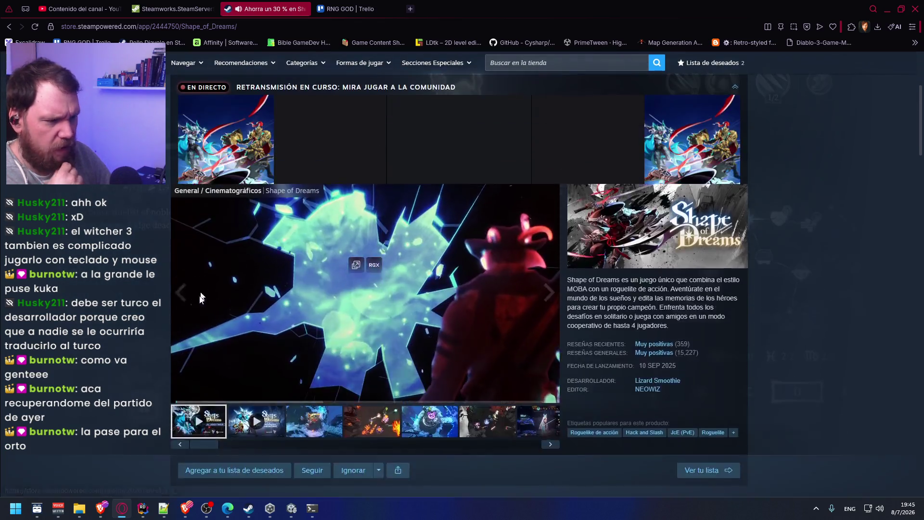
scroll(276, 418, down, 5)
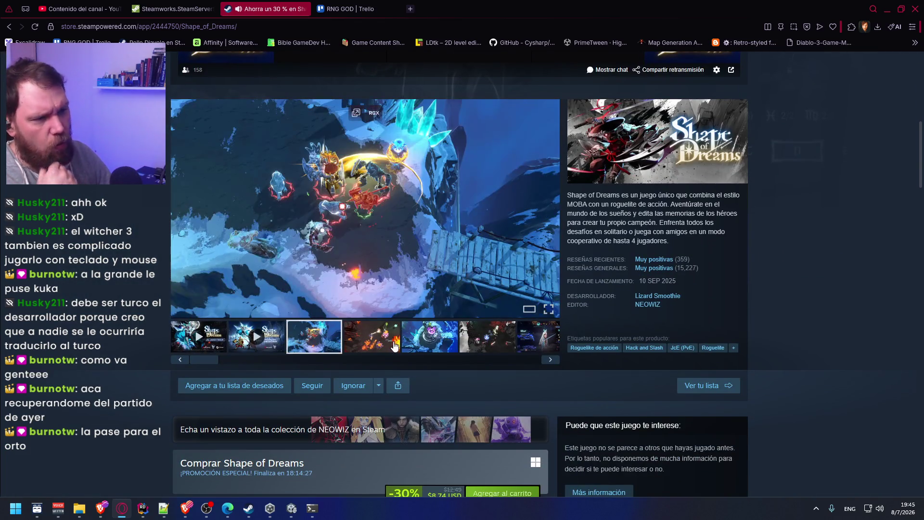
click(430, 347)
click(491, 354)
click(530, 355)
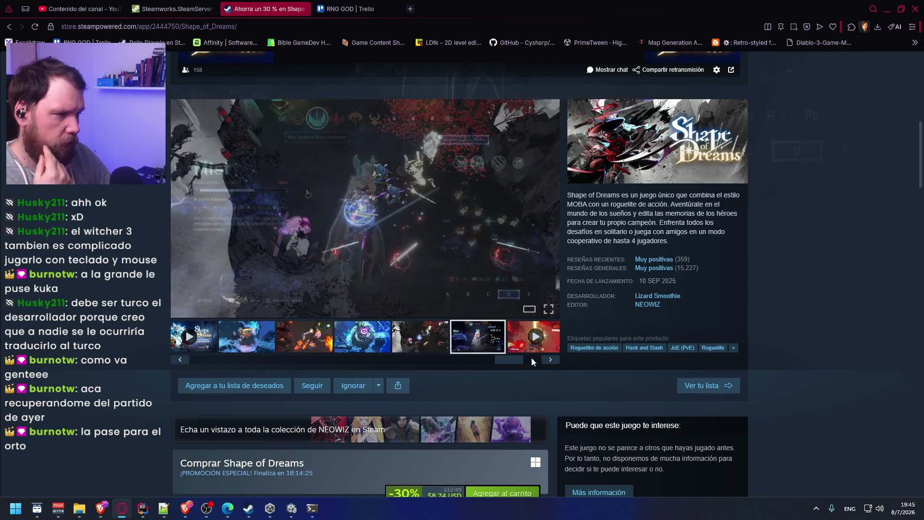
click(395, 342)
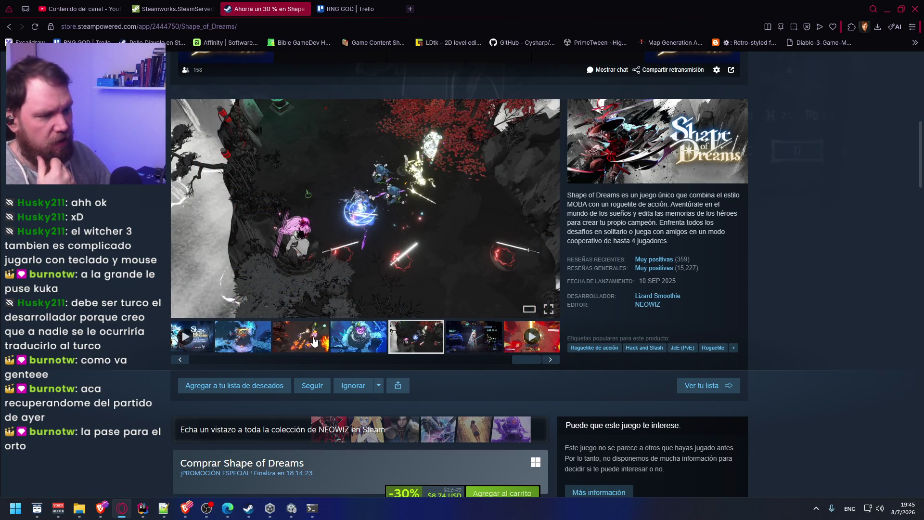
click(315, 343)
click(362, 340)
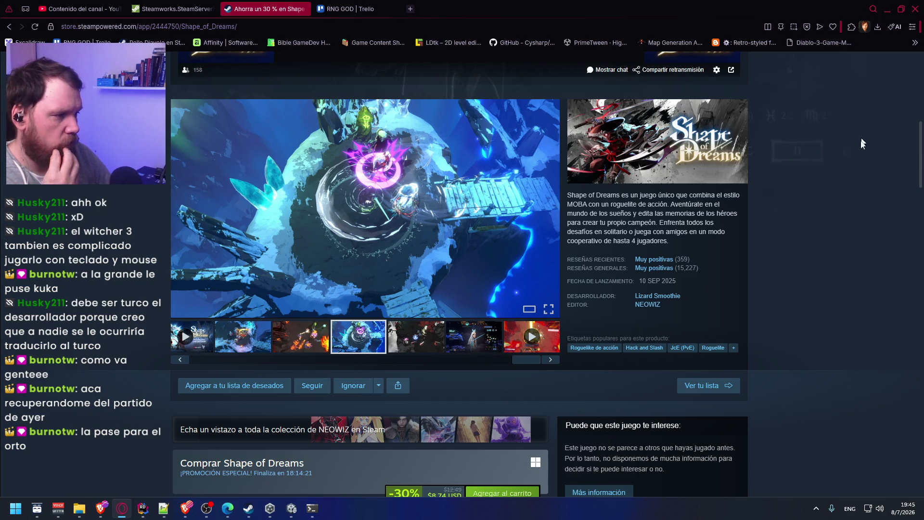
scroll(861, 136, down, 5)
key(alt+Tab)
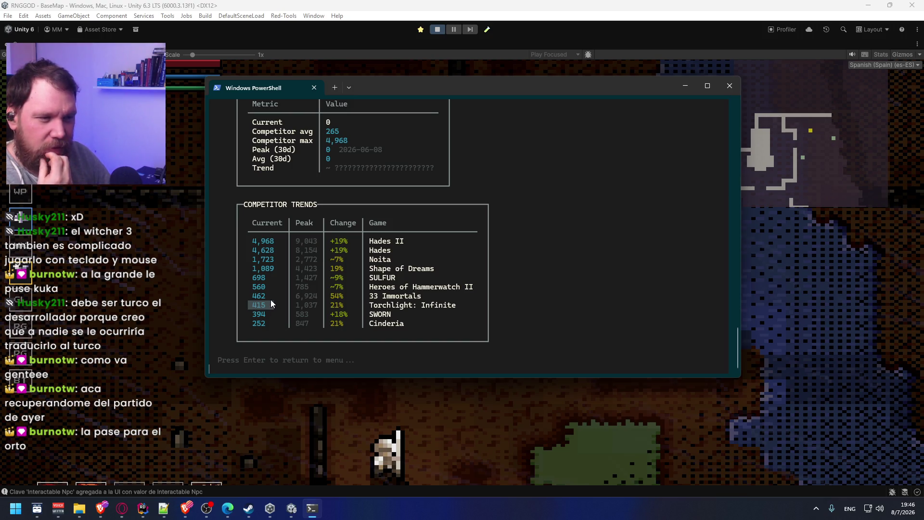
Step: Select the top four trend rows, clear them, and return to the menu at Actions / Recommendations
mouse_move(252, 237)
mouse_down()
mouse_move(271, 241)
mouse_move(269, 277)
mouse_up()
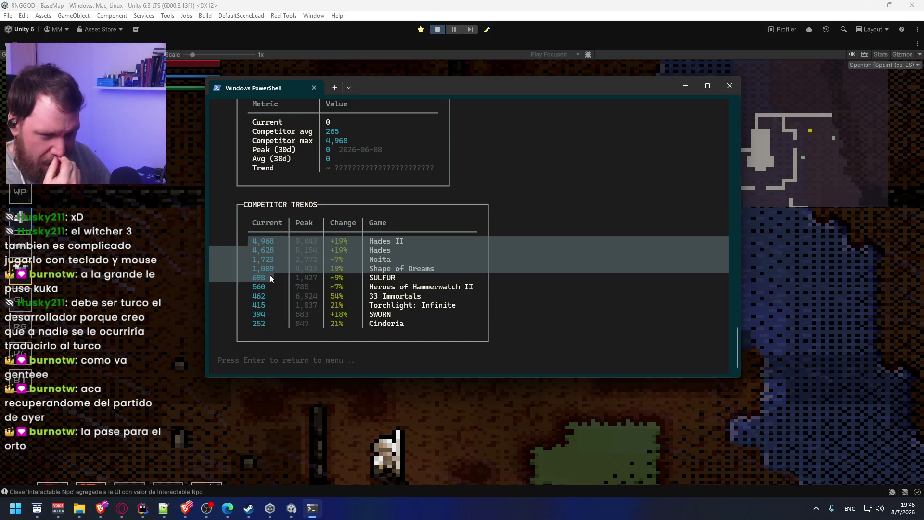
click(268, 315)
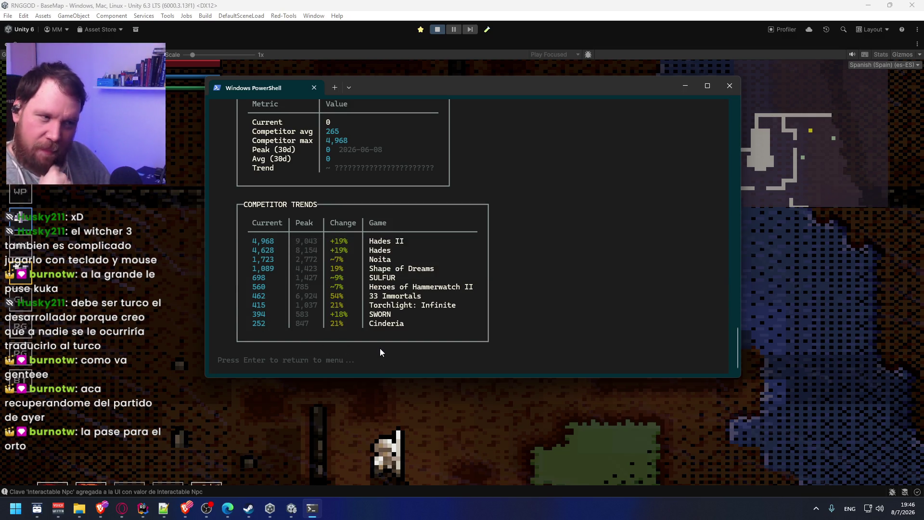
key(Return)
key(Down)
key(Down)
key(Down)
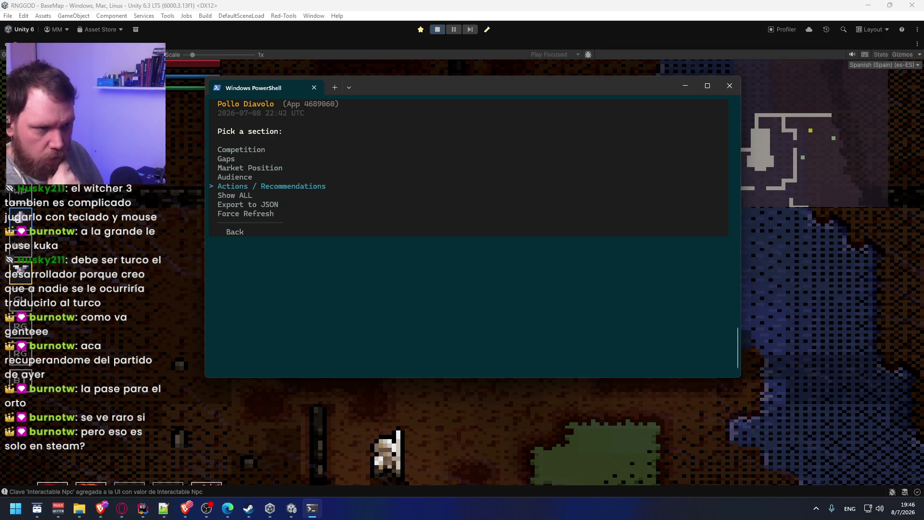
Step: Return to the main menu and run Creator Outreach with a full search ('y')
key(Down)
key(Down)
key(Down)
key(Return)
key(Down)
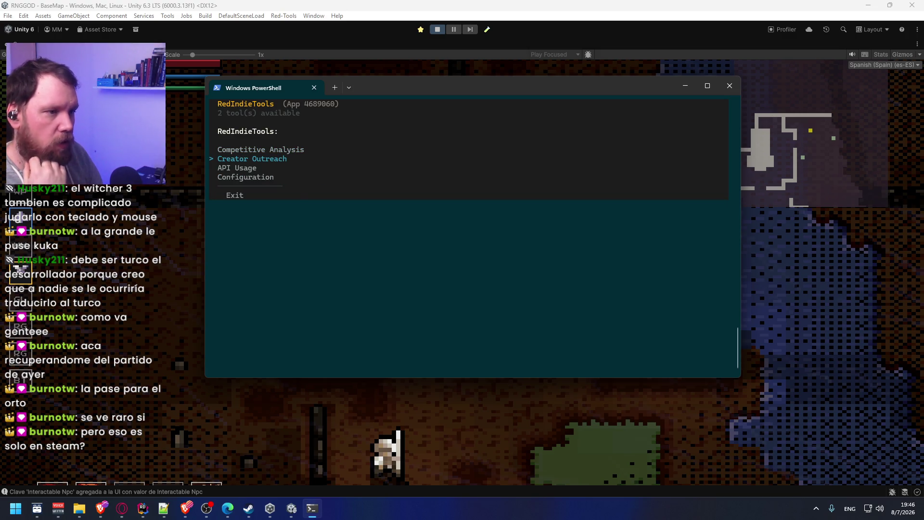
key(Return)
text(y)
key(Return)
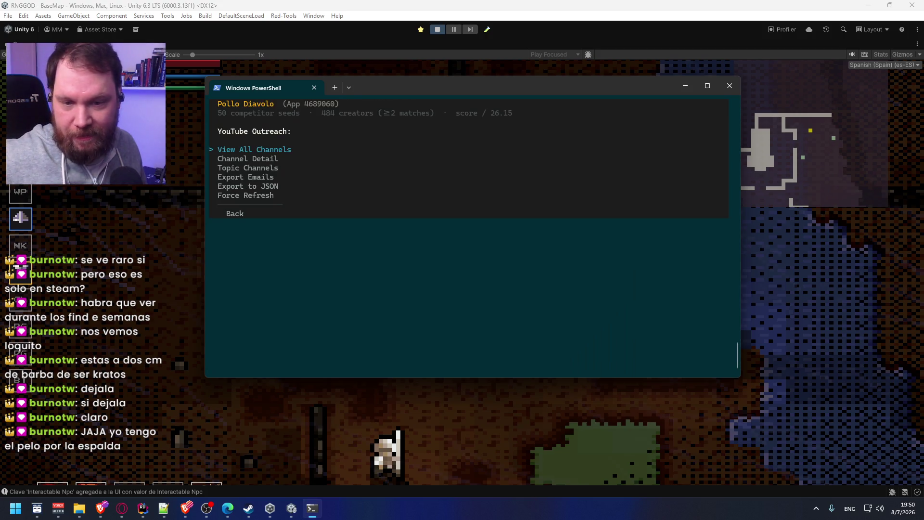
Step: List all YouTube outreach channels and page through the table to page 2 of 25
key(Return)
scroll(424, 317, down, 3)
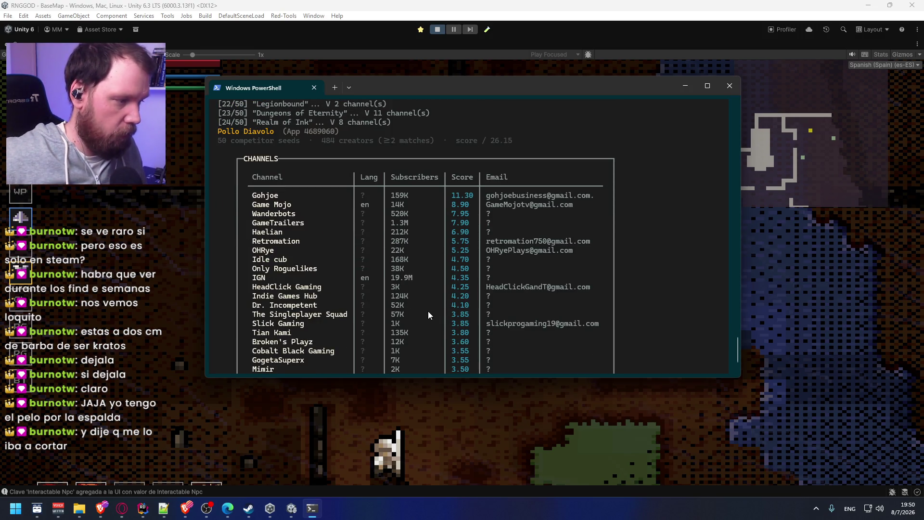
scroll(447, 276, down, 2)
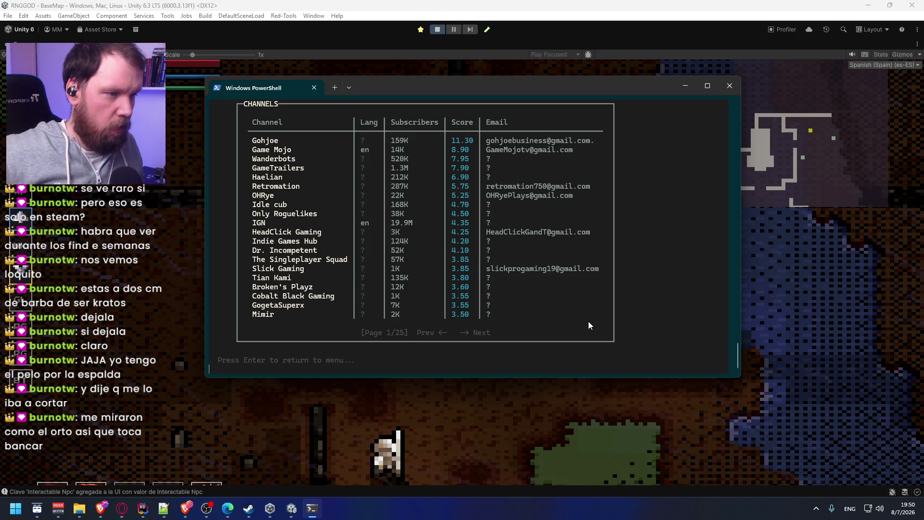
key(Right)
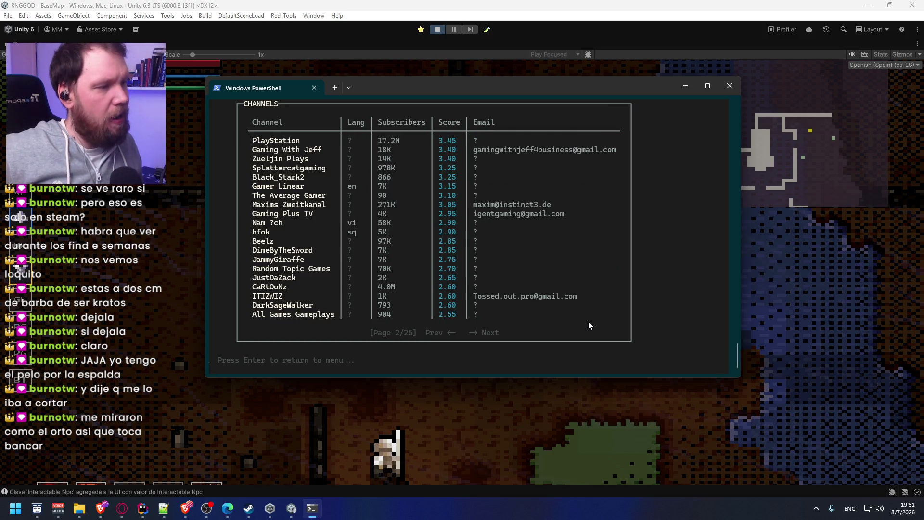
key(Left)
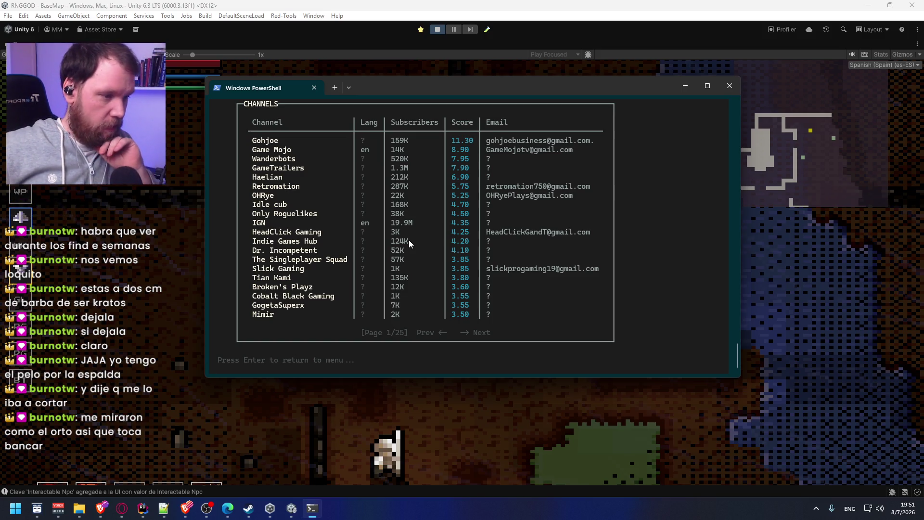
key(Right)
key(Right)
Step: Open the Only Roguelikes channel details from the Topic Channels list
key(Left)
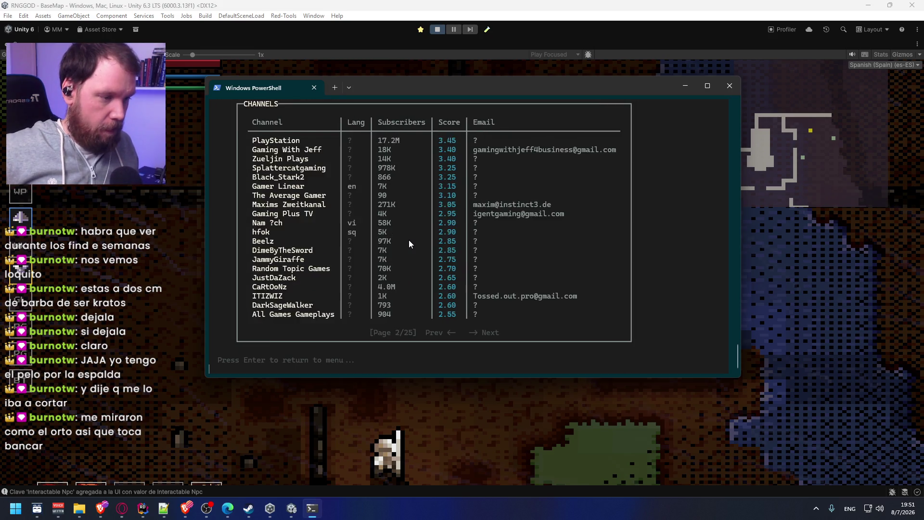
key(Return)
key(Down)
key(Down)
key(Return)
key(Down)
key(Down)
key(Down)
key(Down)
key(Down)
key(Down)
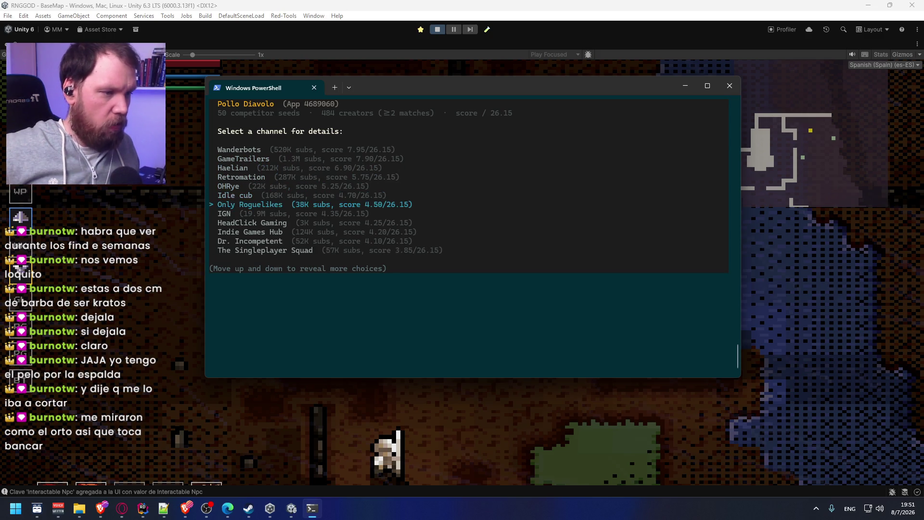
key(Return)
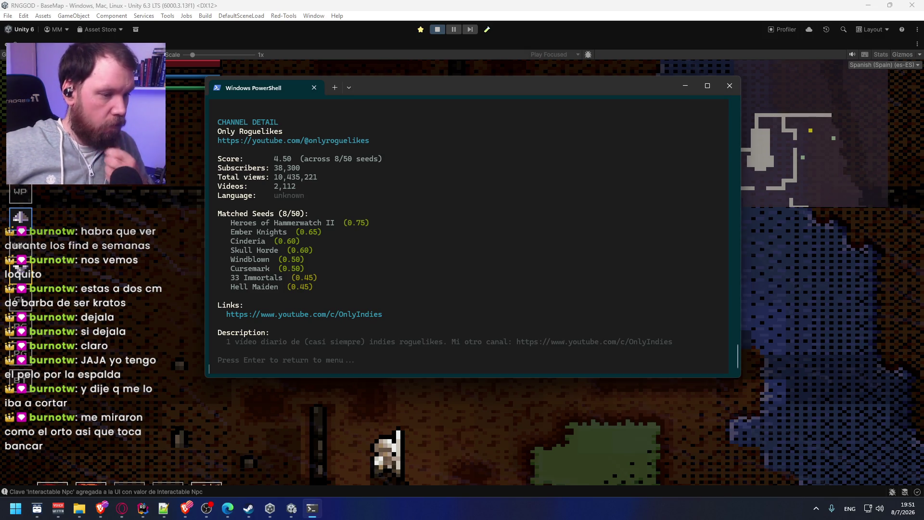
Step: Look through the Gohjoe channel details
key(Return)
key(Return)
scroll(449, 264, up, 5)
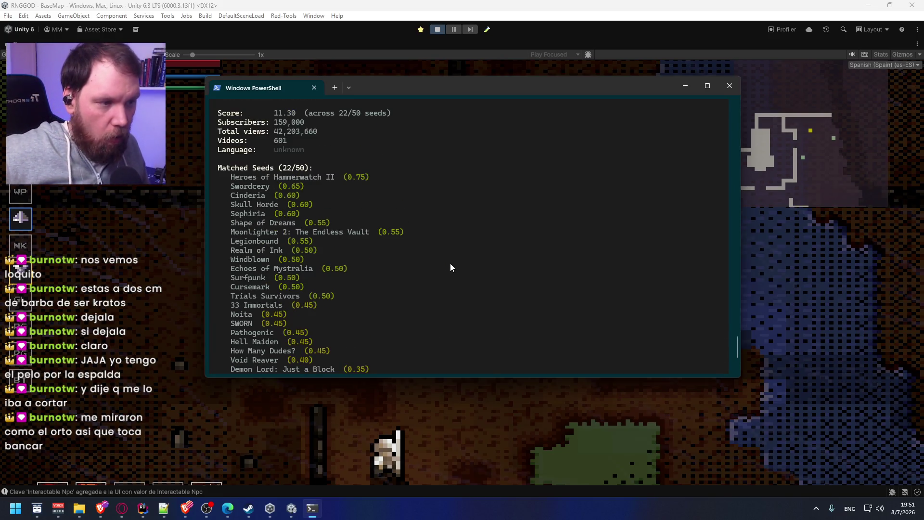
scroll(451, 267, up, 3)
scroll(451, 268, down, 7)
scroll(451, 267, up, 9)
scroll(450, 268, down, 6)
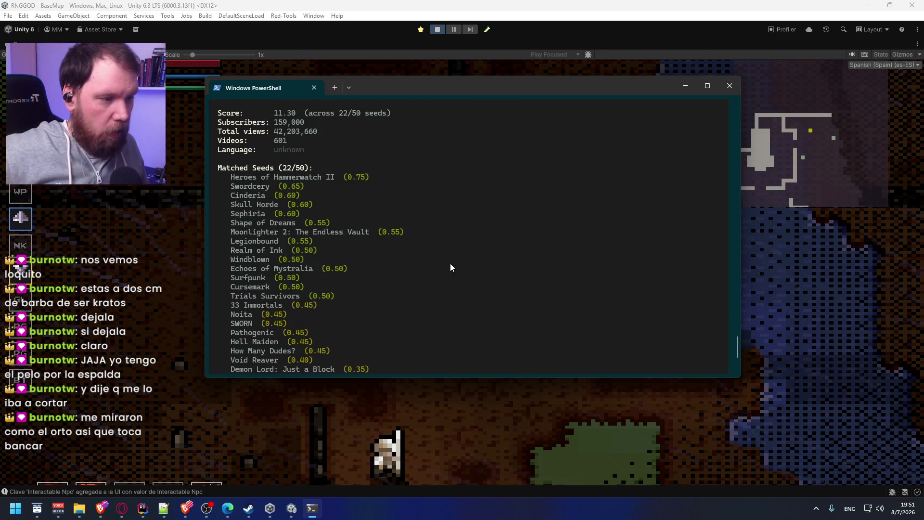
scroll(451, 267, down, 1)
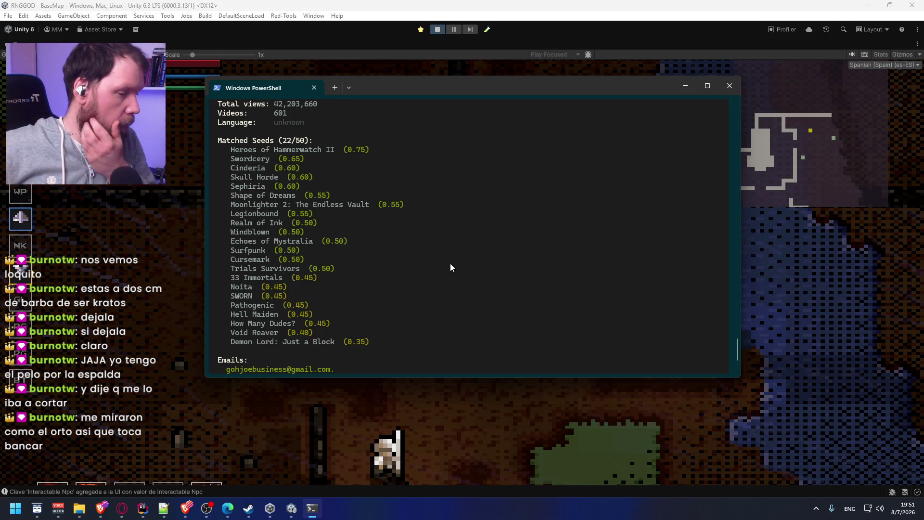
scroll(437, 251, down, 1)
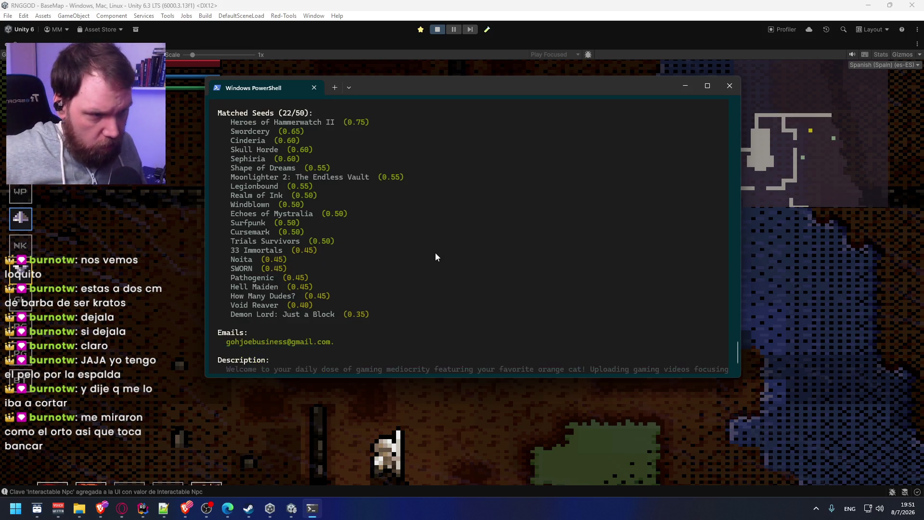
scroll(435, 255, up, 3)
scroll(434, 302, up, 1)
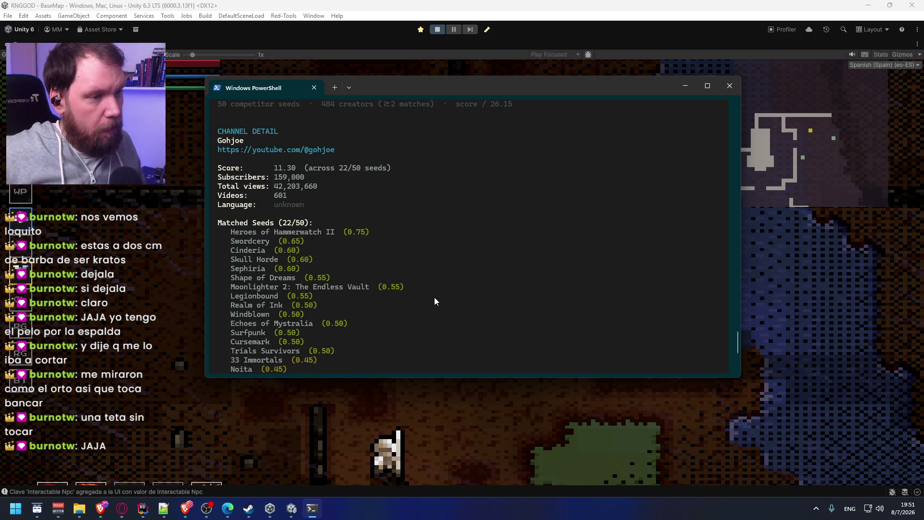
scroll(435, 297, down, 5)
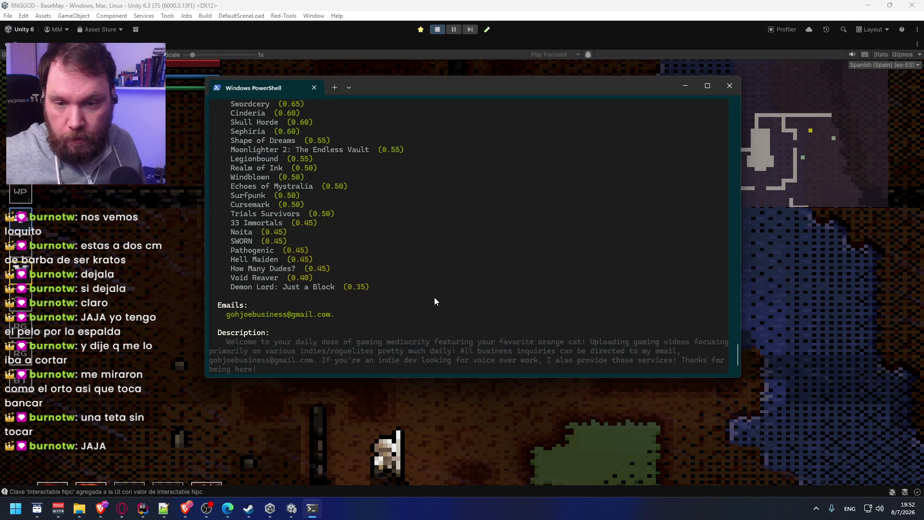
scroll(434, 301, up, 1)
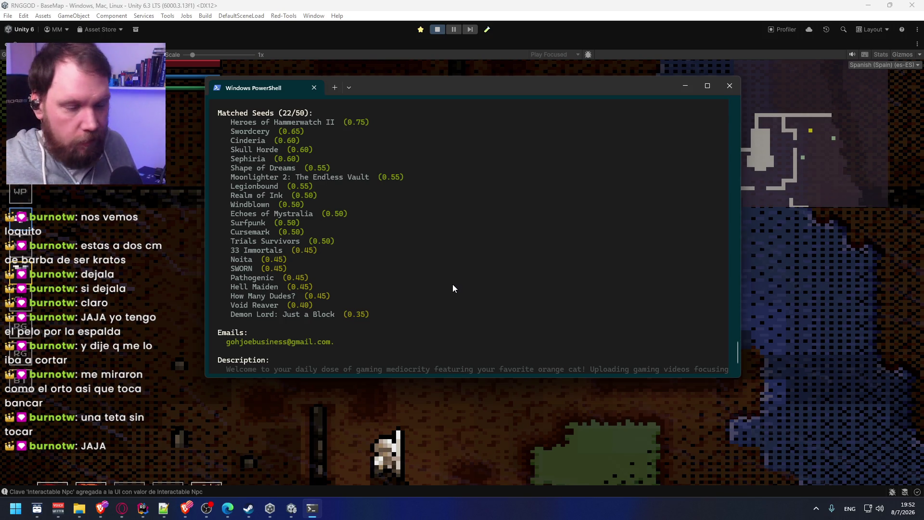
scroll(453, 288, down, 2)
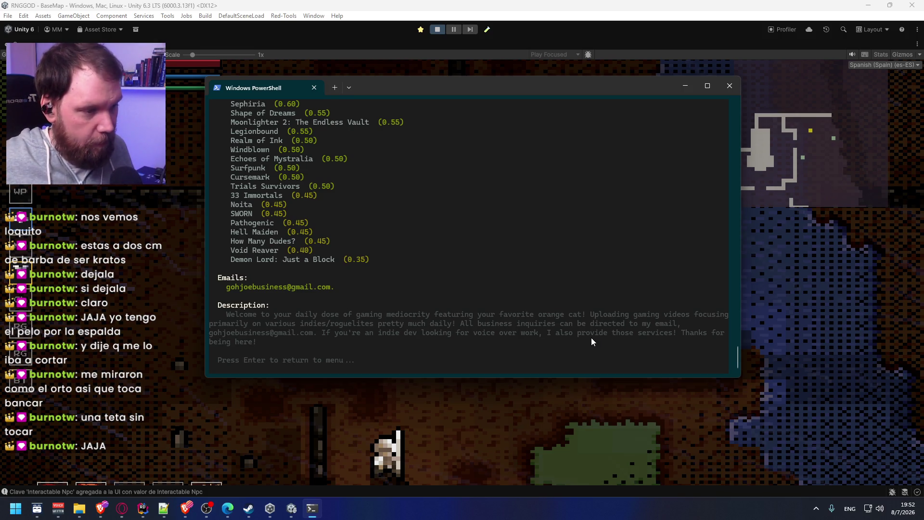
Step: Go Back to the main RedIndieTools menu and close the terminal window
key(Return)
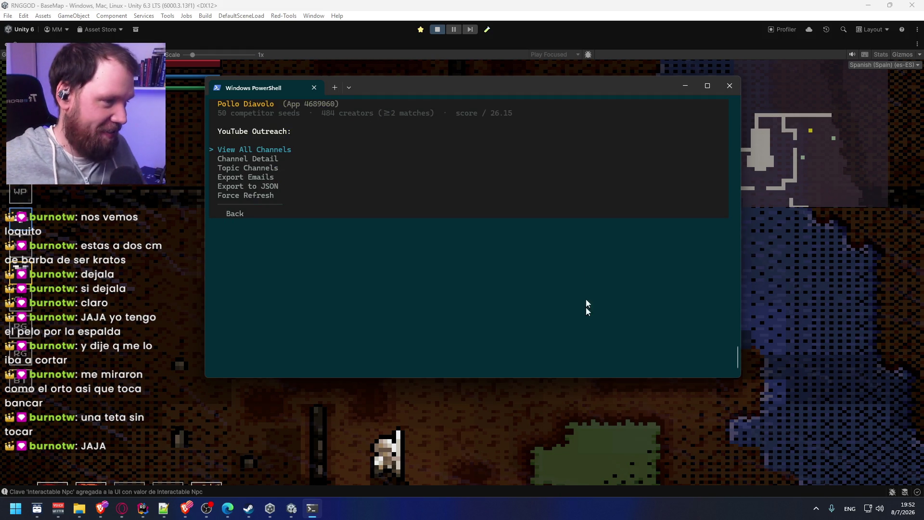
key(Down)
key(Down)
key(Down)
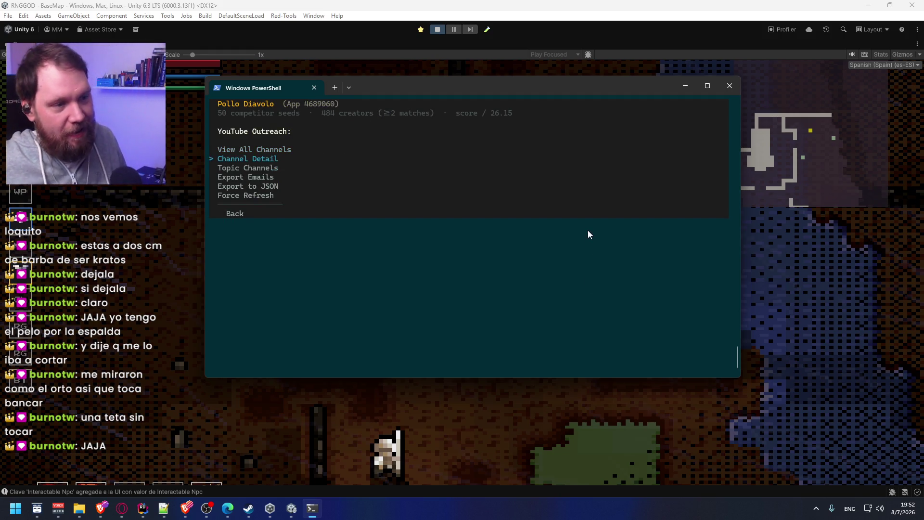
key(Return)
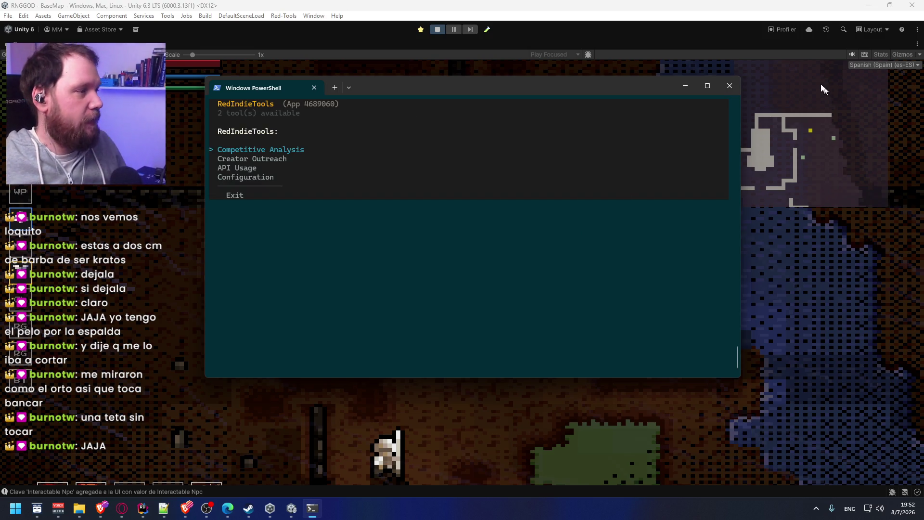
click(729, 86)
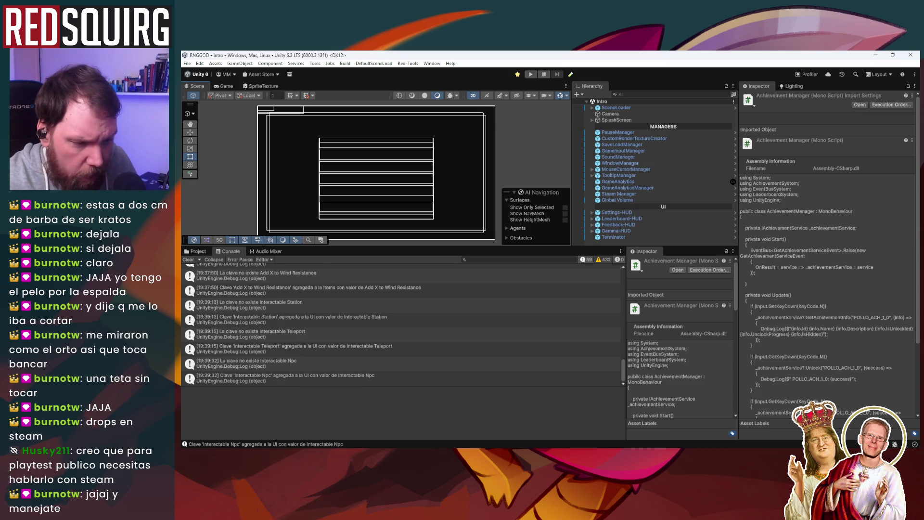
Step: Bring the browser showing the Shape of Dreams Steam page back to the front
click(279, 418)
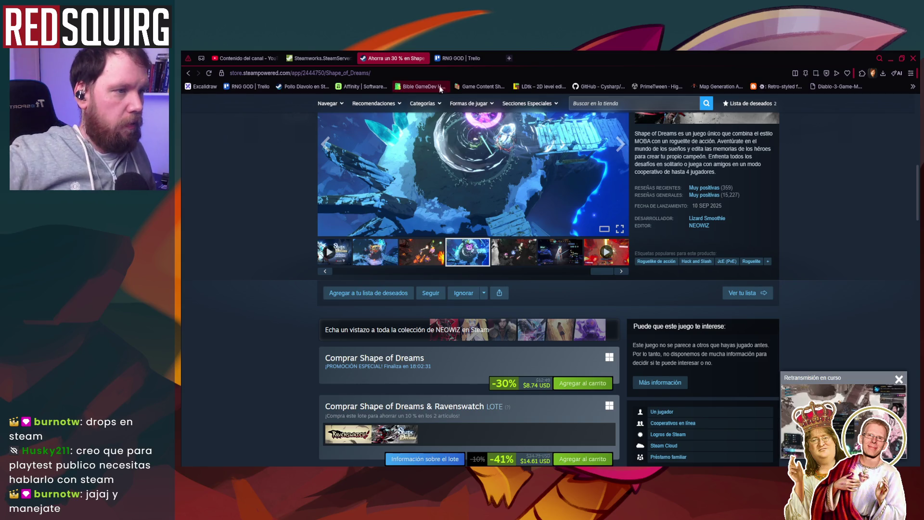
Step: Reload, open Pollo Diavolo's store page via 'pol' in the address bar, and scroll to its release details
key(F5)
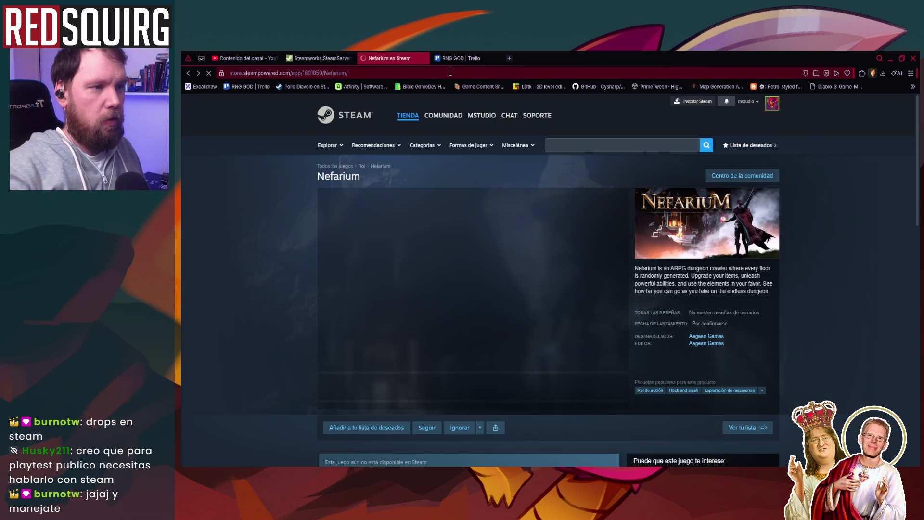
click(450, 73)
text(pol)
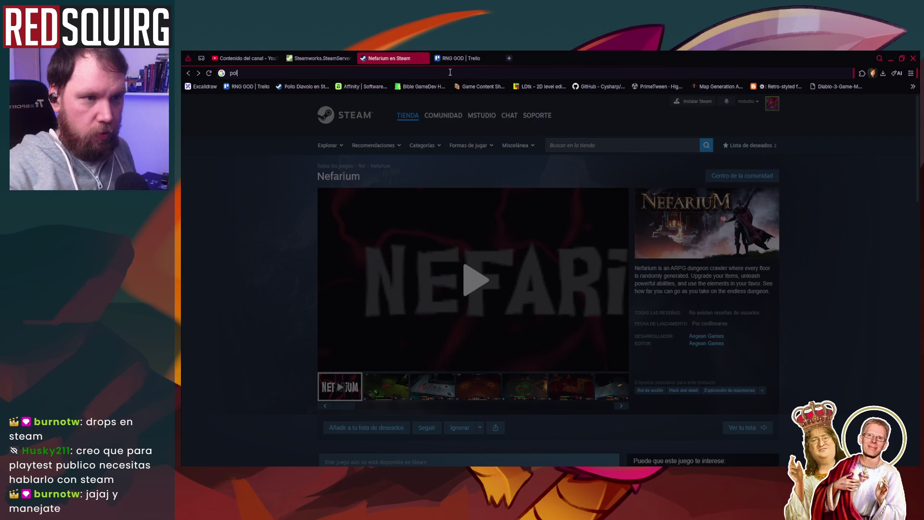
key(Return)
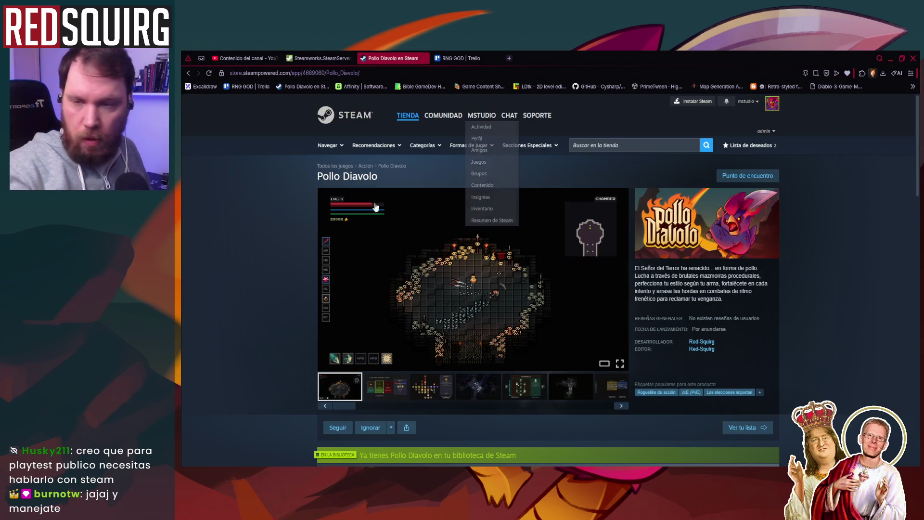
scroll(573, 298, down, 5)
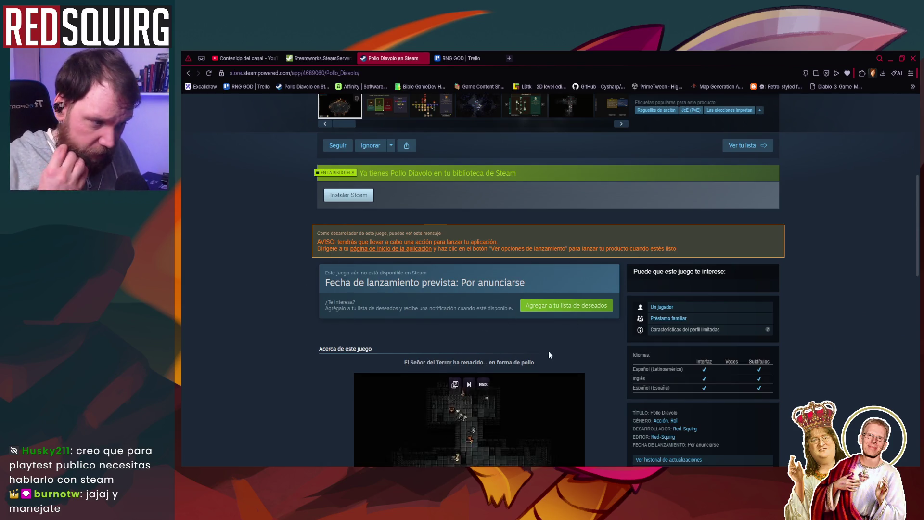
scroll(549, 354, down, 1)
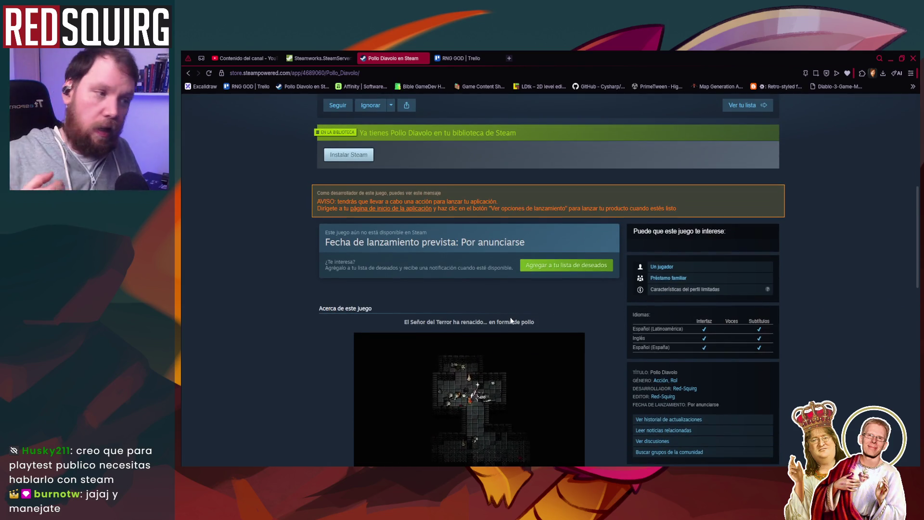